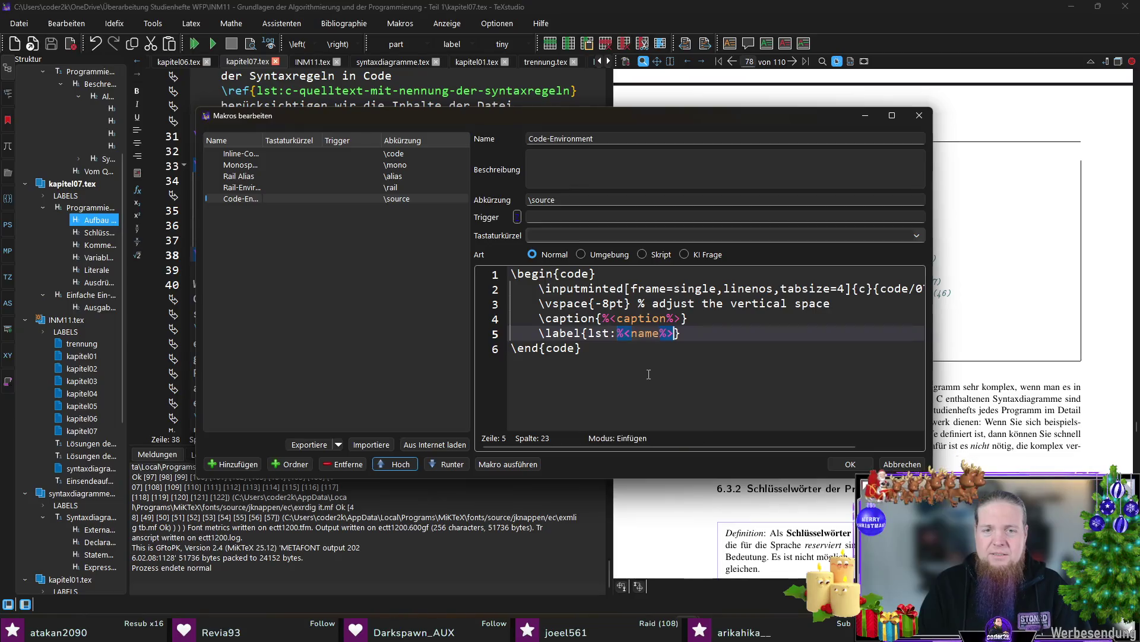
Rename the Code-Environment template's name placeholder to 'label', comparing with the Inline-Code macro
key("shift+Left")
key("shift+Left")
key("shift+Left")
type("label")
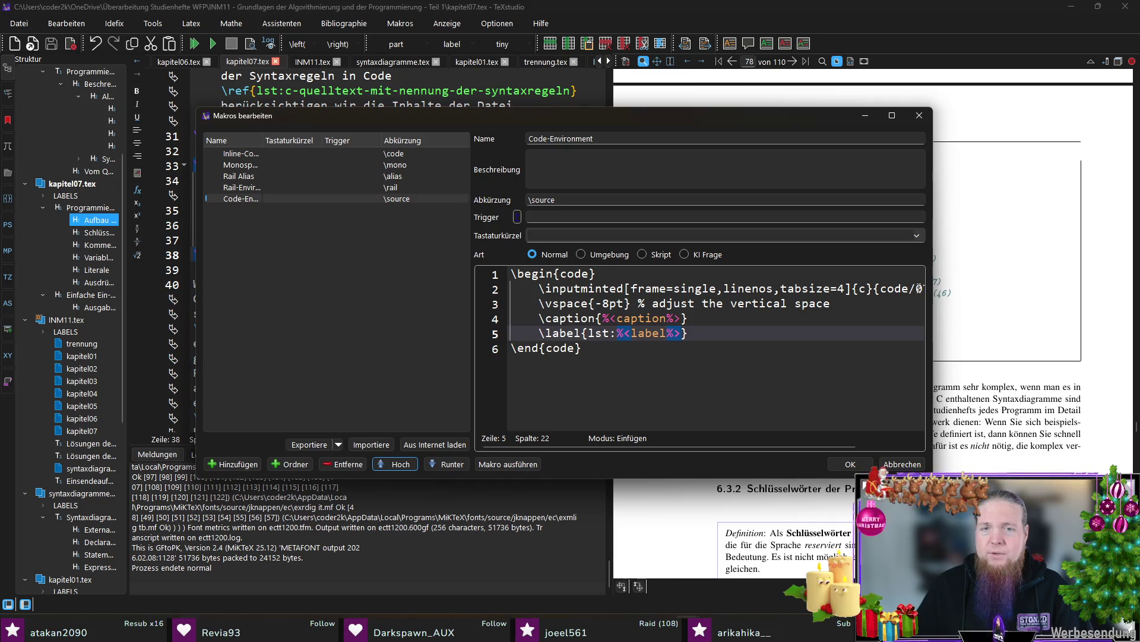
mouse_move(937, 312)
left_mouse_down()
mouse_move(1045, 313)
mouse_move(923, 289)
left_mouse_up()
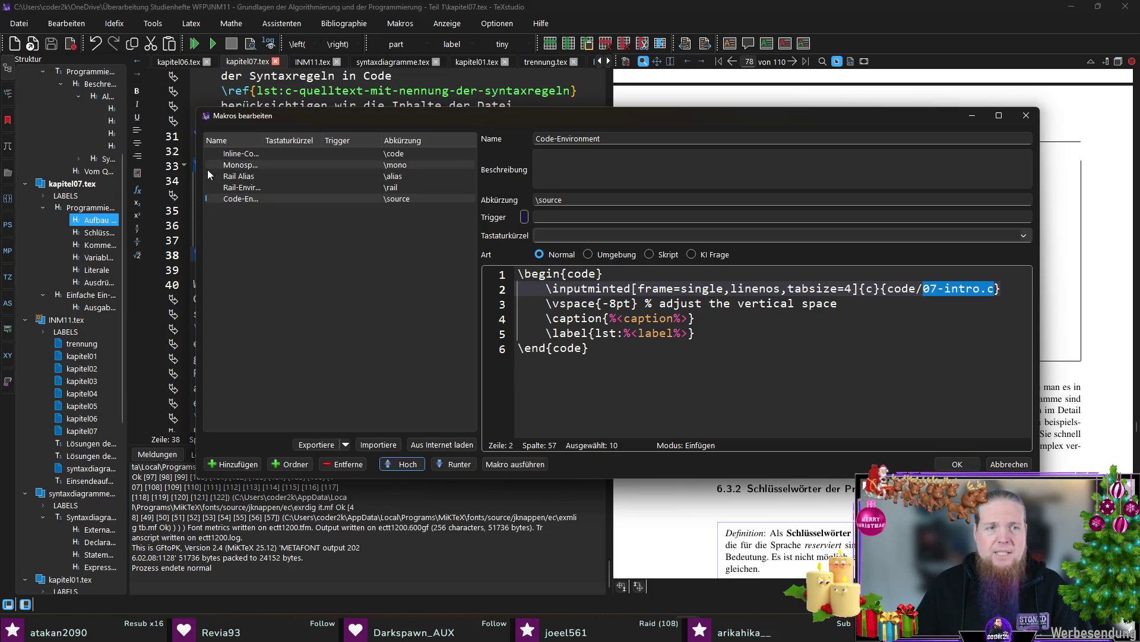
left_click(255, 155)
left_click(746, 274)
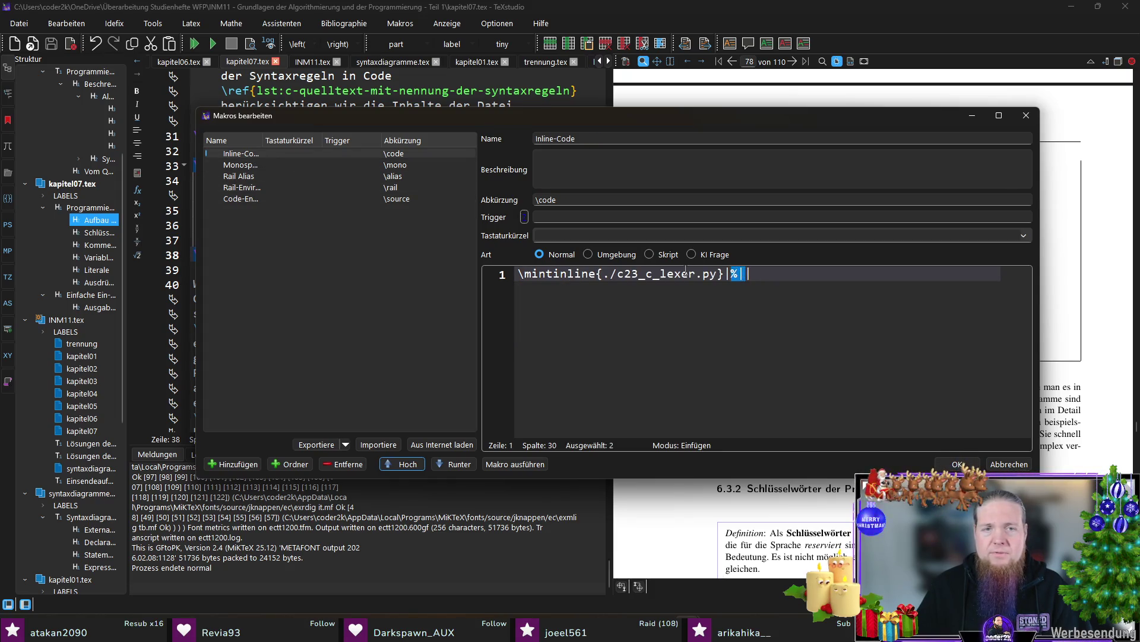
left_click(264, 188)
Replace the example file name 07-intro.c with the %| cursor placeholder and save the macro changes
left_click_drag(1001, 288, 924, 289)
type("%|")
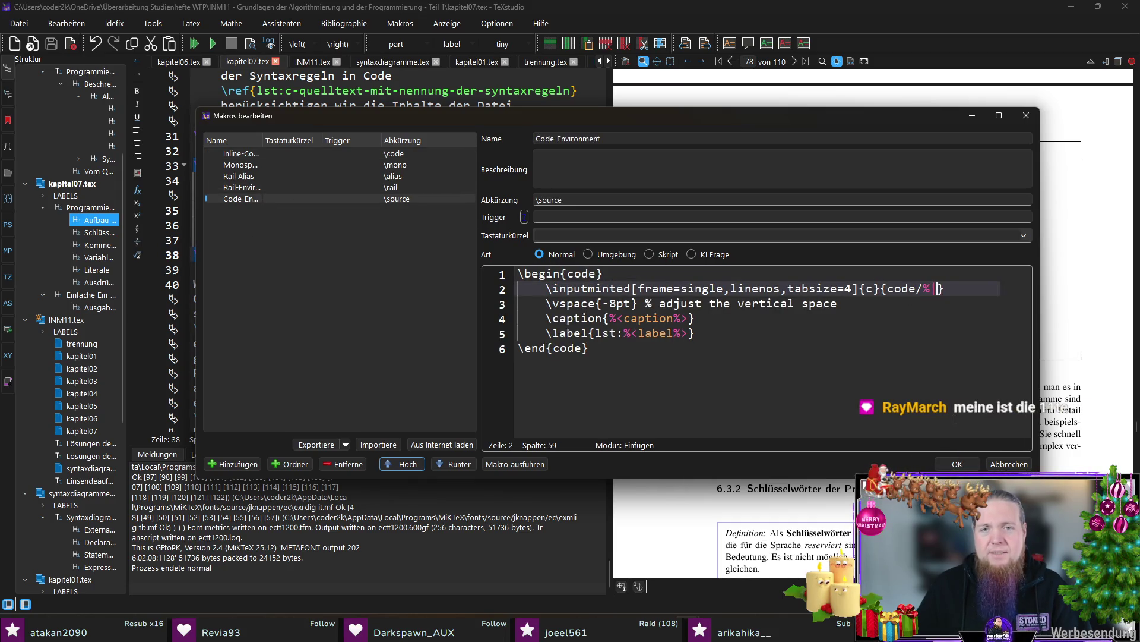
left_click(626, 361)
key("Return")
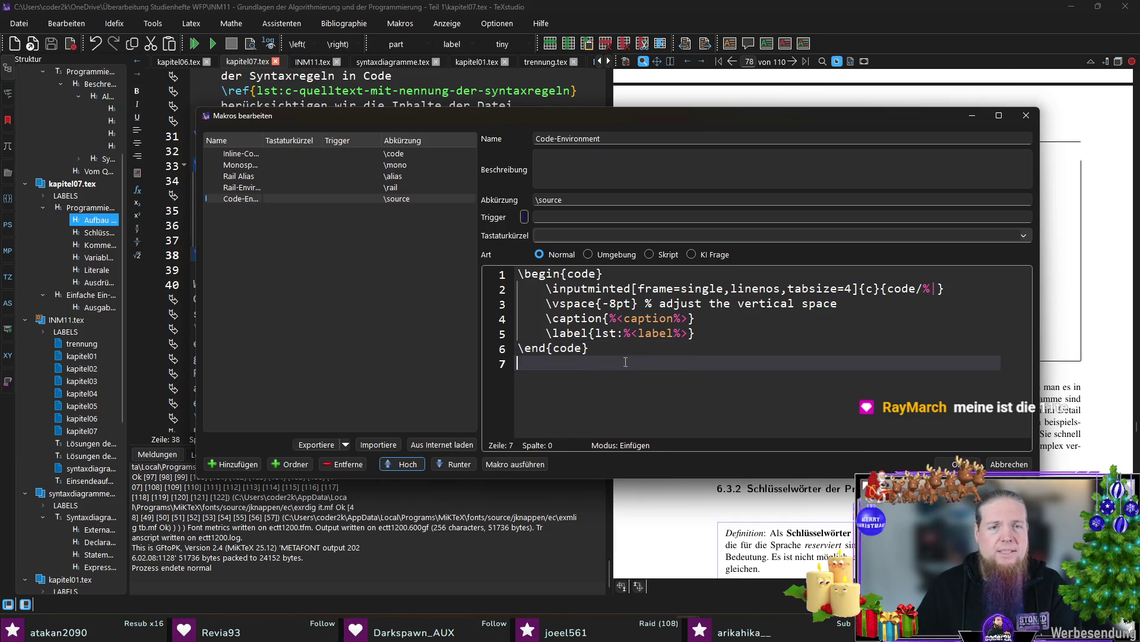
left_click(262, 154)
left_click(278, 200)
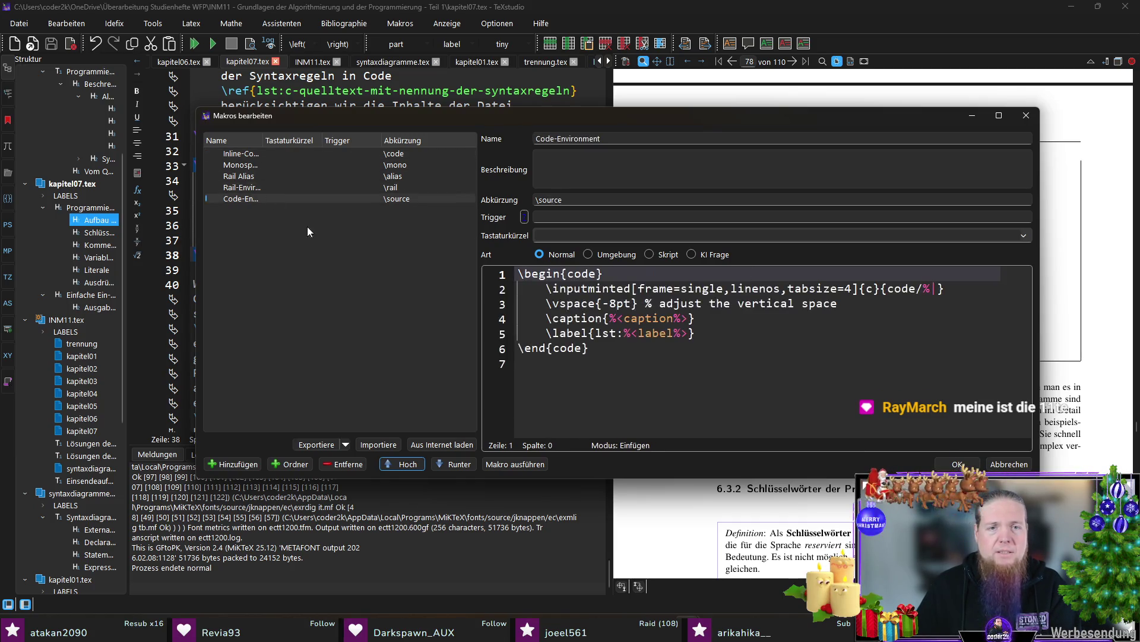
left_click(634, 403)
key("BackSpace")
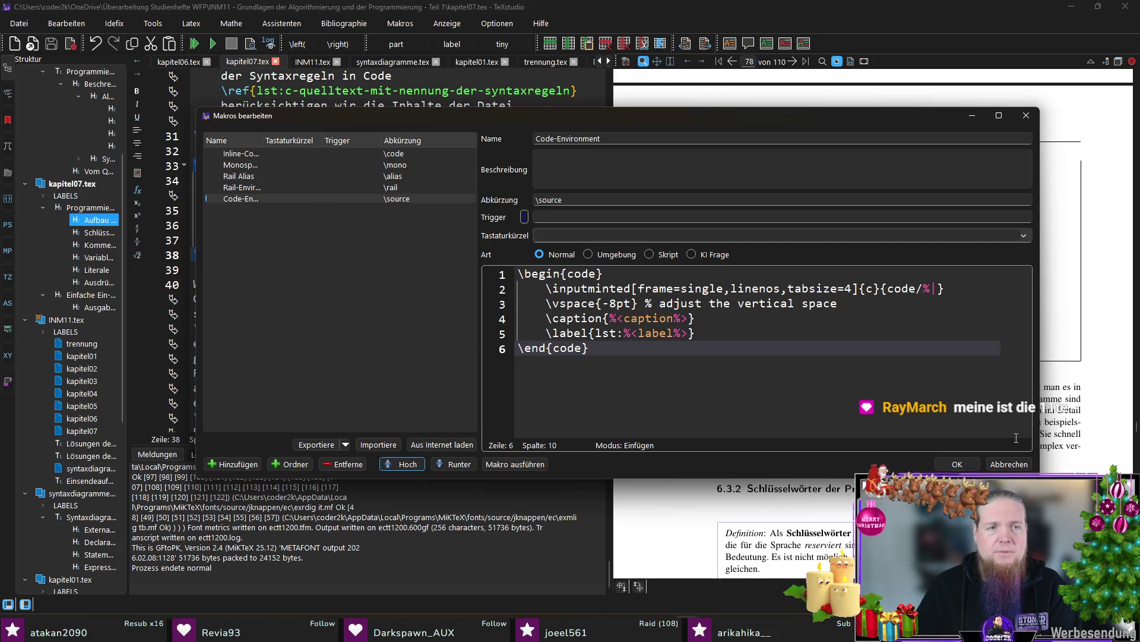
left_click(958, 464)
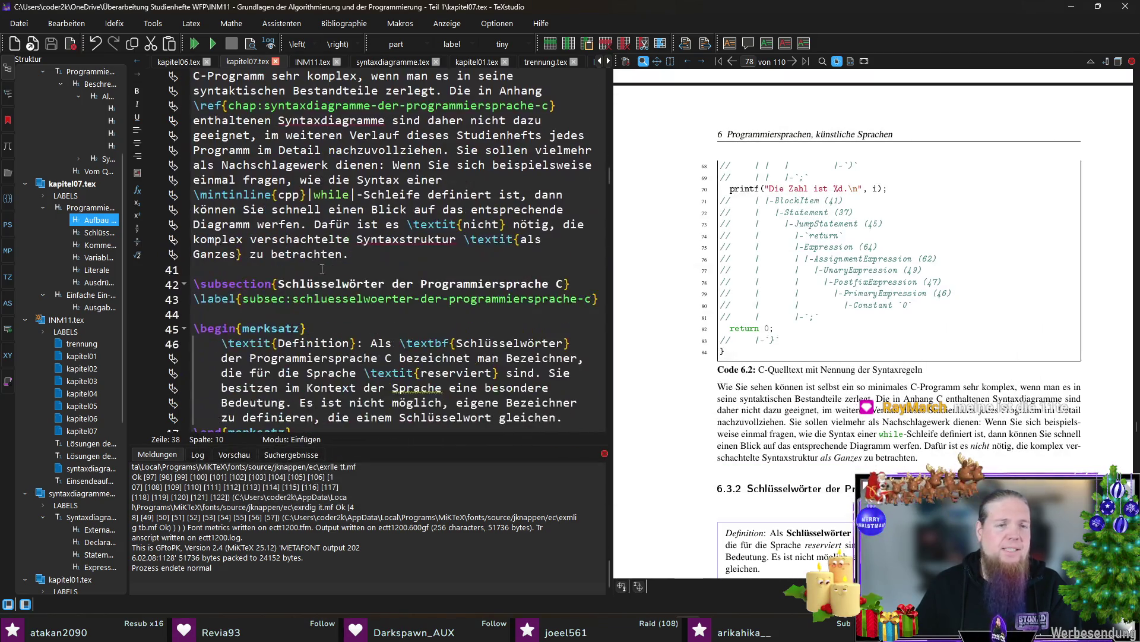
scroll(956, 443, "down", 5)
scroll(954, 446, "down", 5)
scroll(945, 451, "down", 3)
scroll(934, 458, "down", 5)
scroll(934, 458, "down", 5)
scroll(934, 458, "down", 5)
scroll(934, 458, "down", 5)
scroll(934, 458, "down", 5)
scroll(690, 389, "up", 1)
Insert the \source code-environment snippet below the printf paragraph with file chap06-01-printf.c
left_click(710, 401, "ctrl")
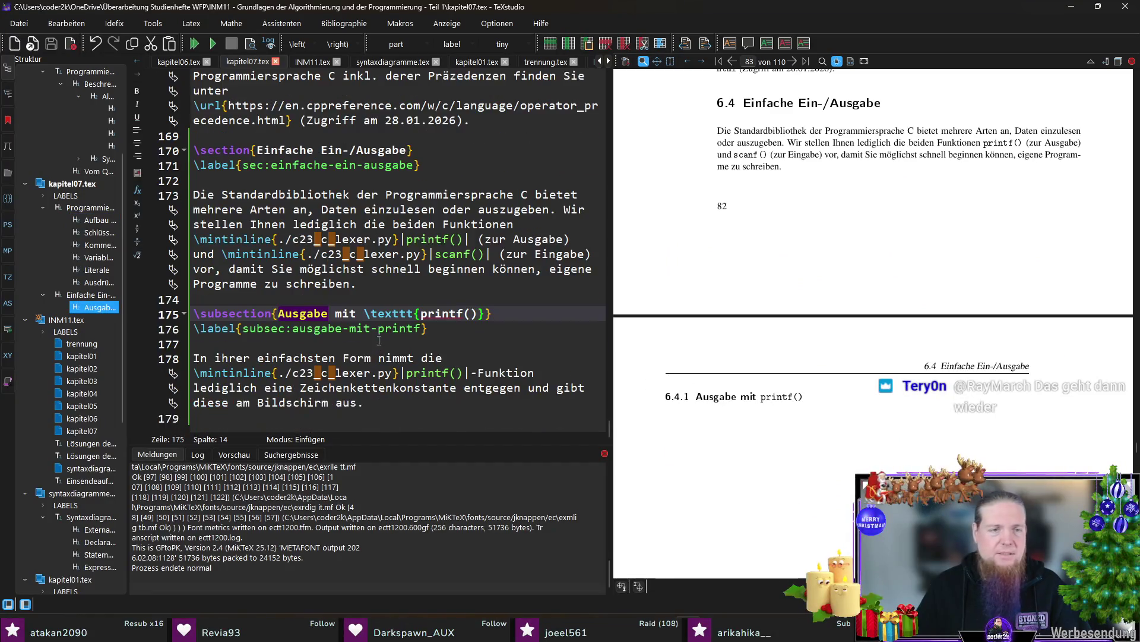
left_click(404, 405)
key("Return")
key("Return")
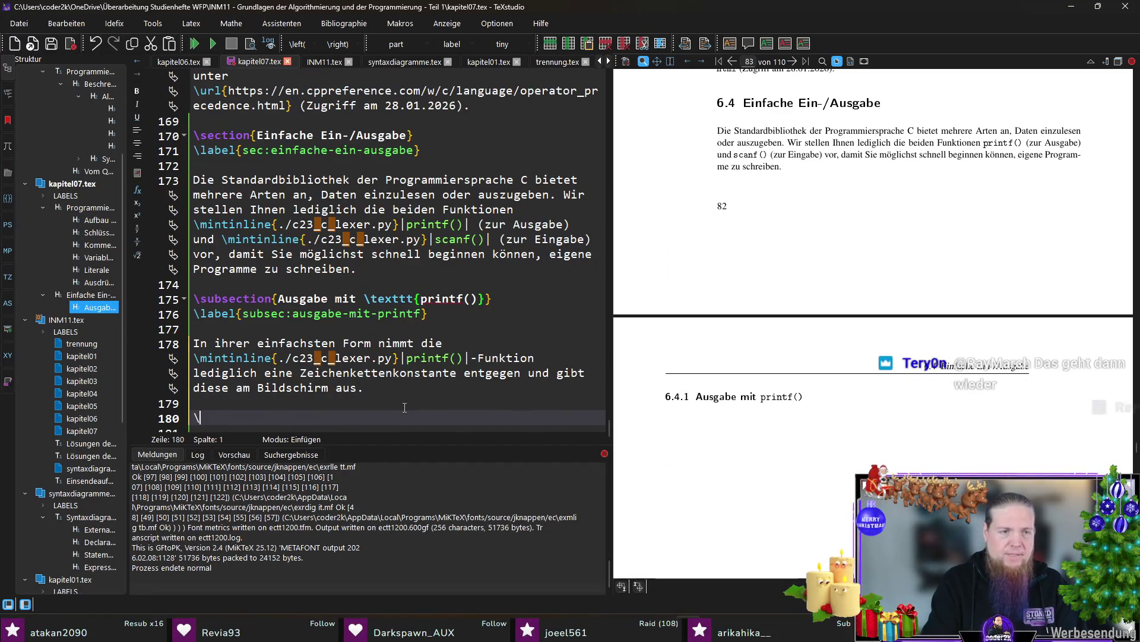
type("\\sour")
key("Return")
scroll(402, 384, "down", 2)
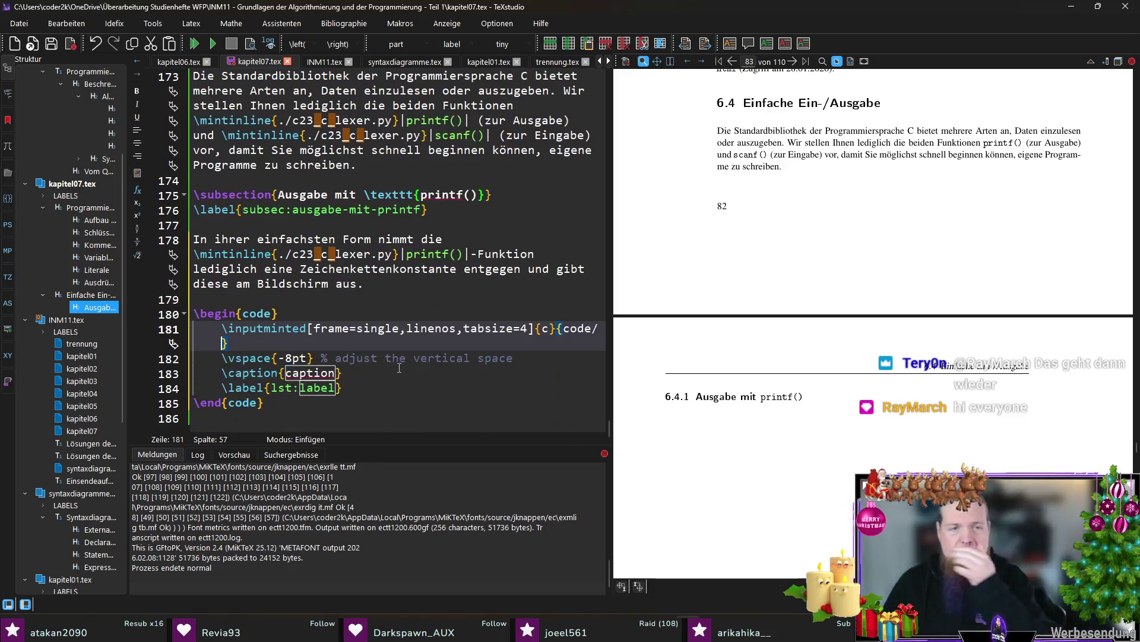
type("chao")
key("BackSpace")
type("p")
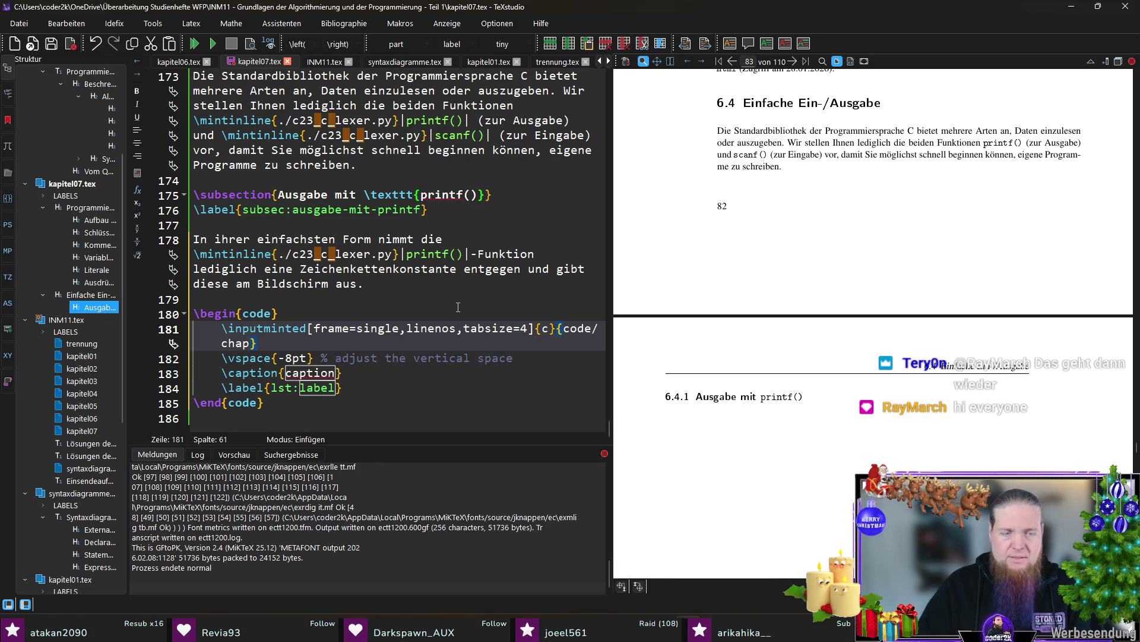
type("06-01-p")
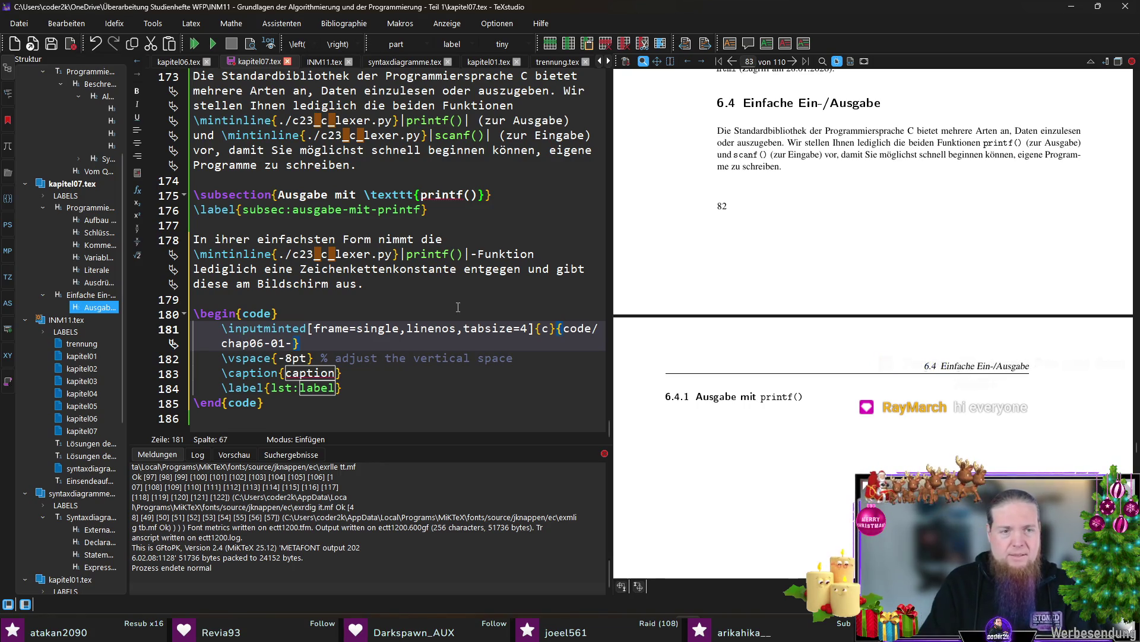
type("rintf.c")
Fill in the caption about simple output with \texttt{printf} and the matching lst: label
key("ctrl+Right")
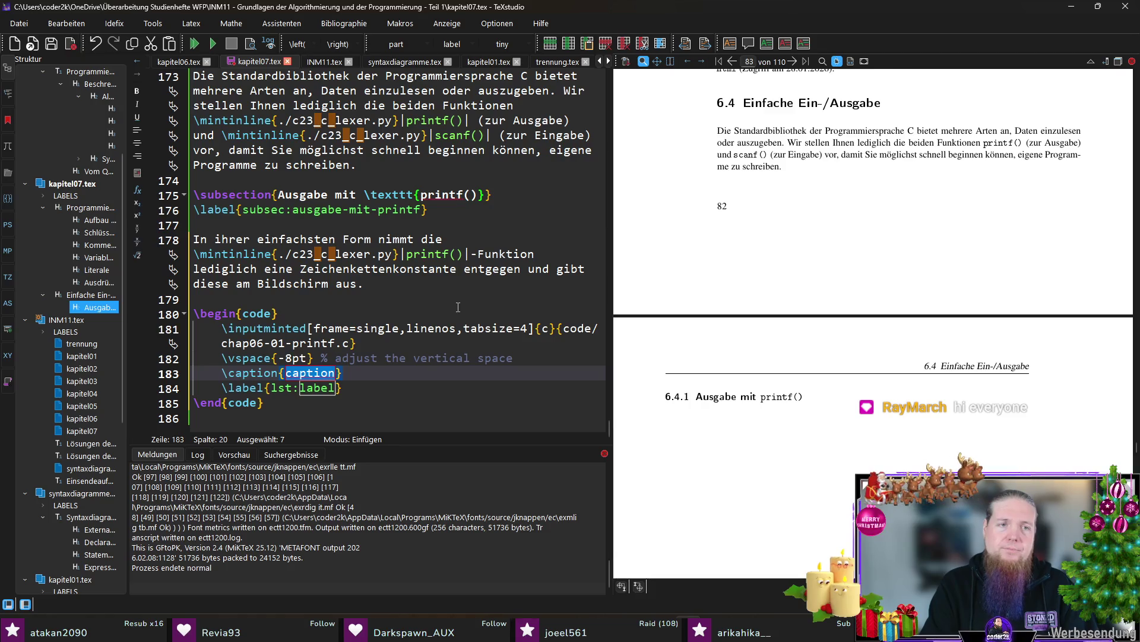
type("Einfache Ausgabemithilfe der \\0")
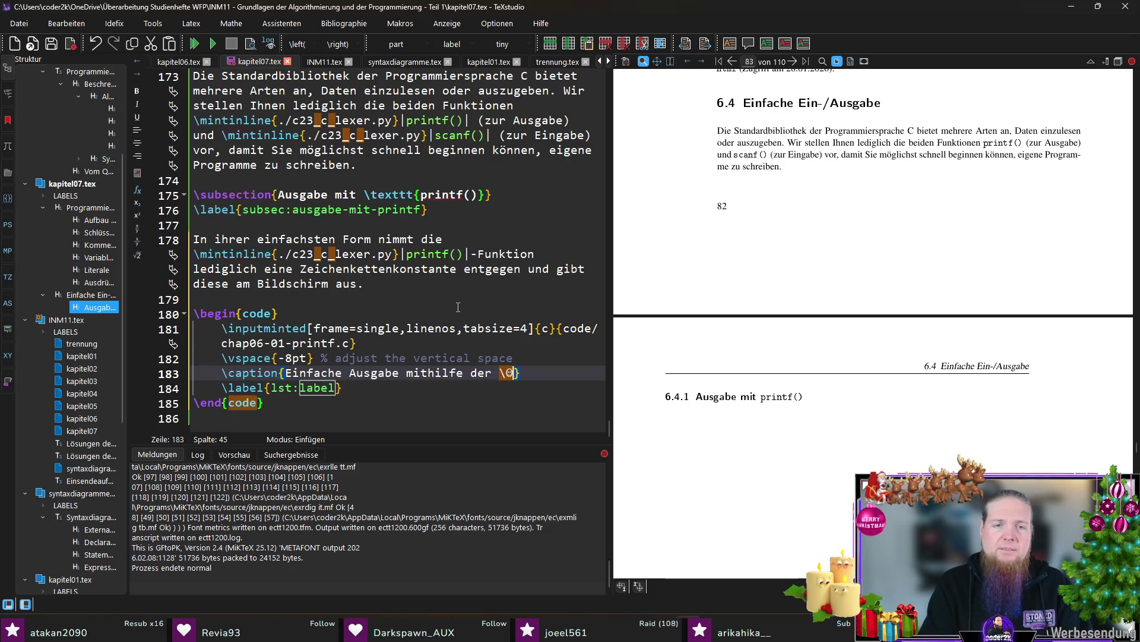
type("tex")
key("Return")
type("printf()}-Funktion")
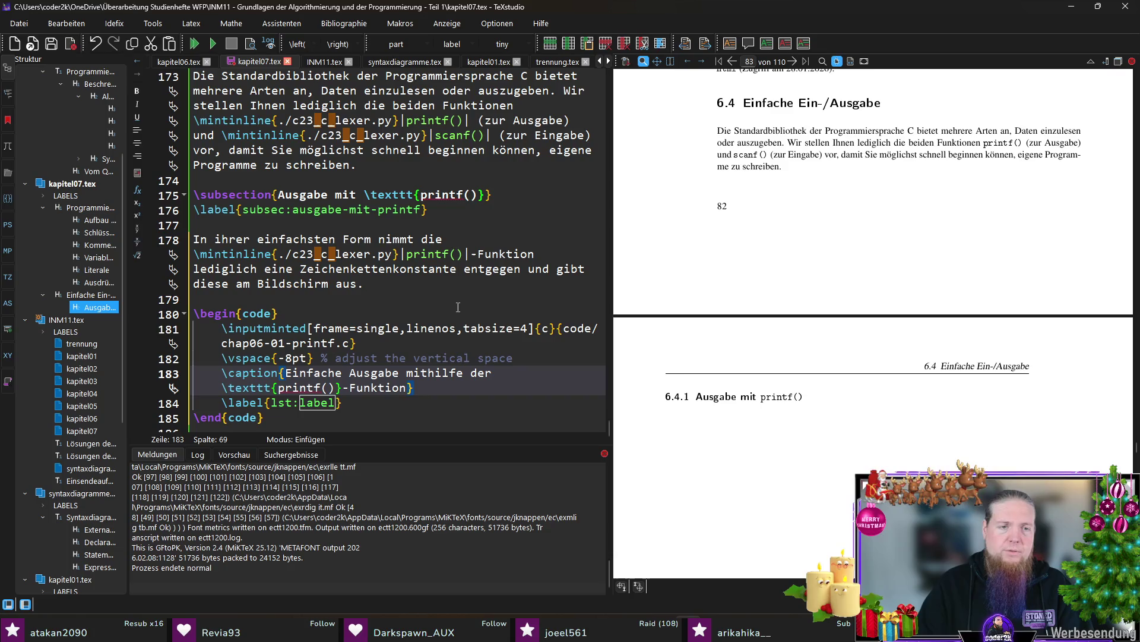
key("ctrl+Right")
type("einfache.au")
key("BackSpace")
key("BackSpace")
key("BackSpace")
type("-ausgabe.-mithilfe-der-printf-funktion")
key("Up")
key("Up")
key("Up")
key("Up")
key("Up")
End the printf paragraph with 'Ein Beispiel sehen Sie in Code \ref{lst:…}.' and compile
key("End")
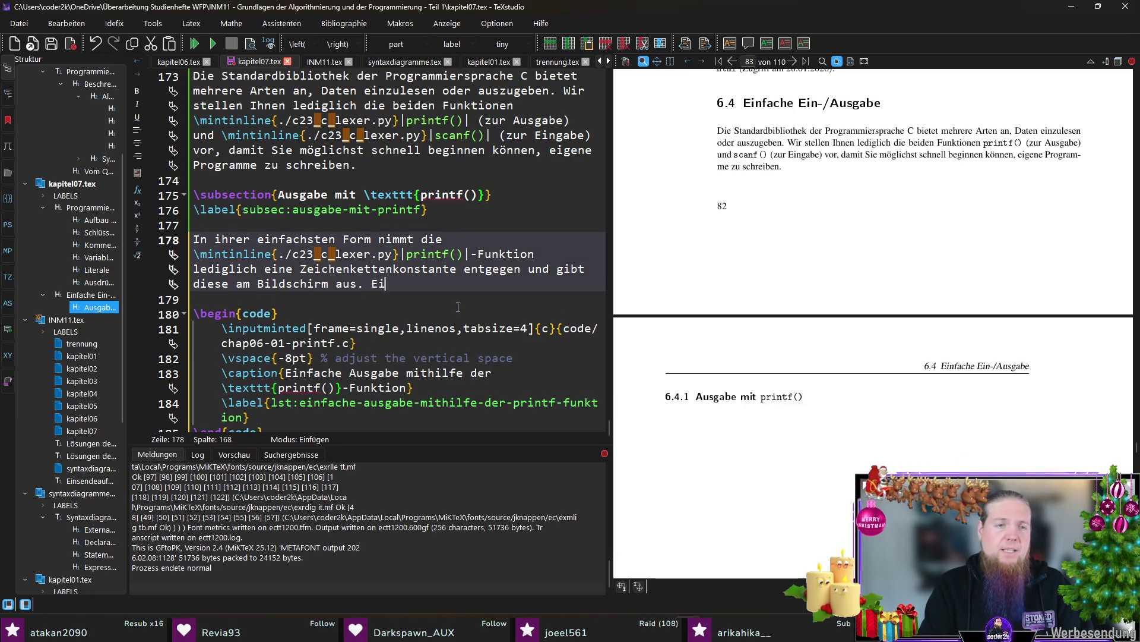
type("n Beispiel ")
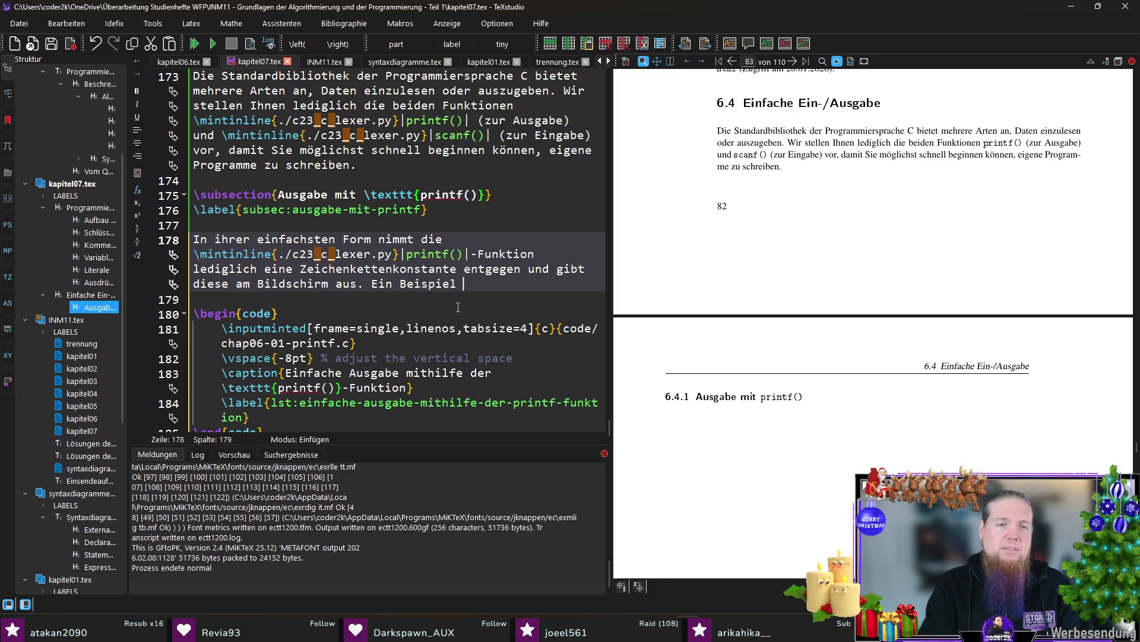
type("sehen Sie in Code \\")
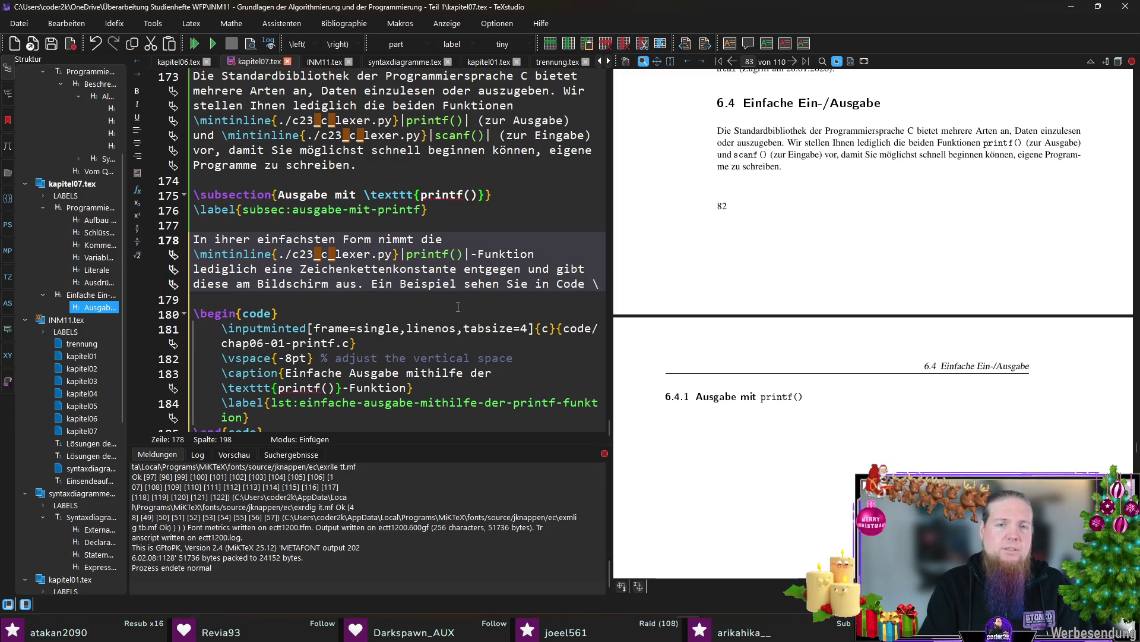
type("\ref{lst:")
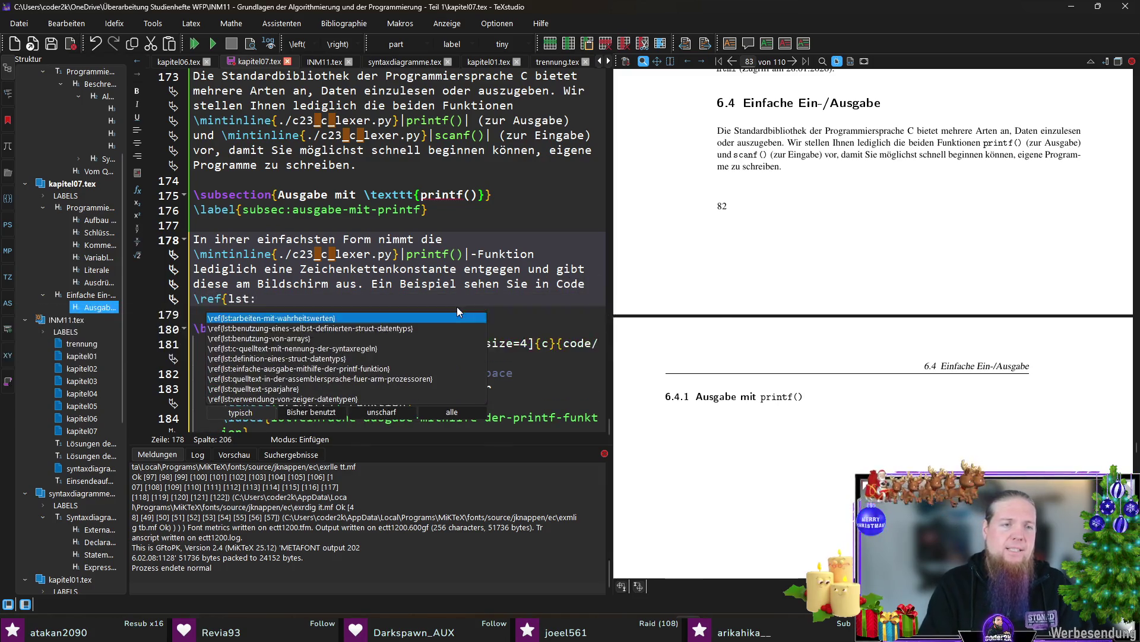
type("einfach")
key("Return")
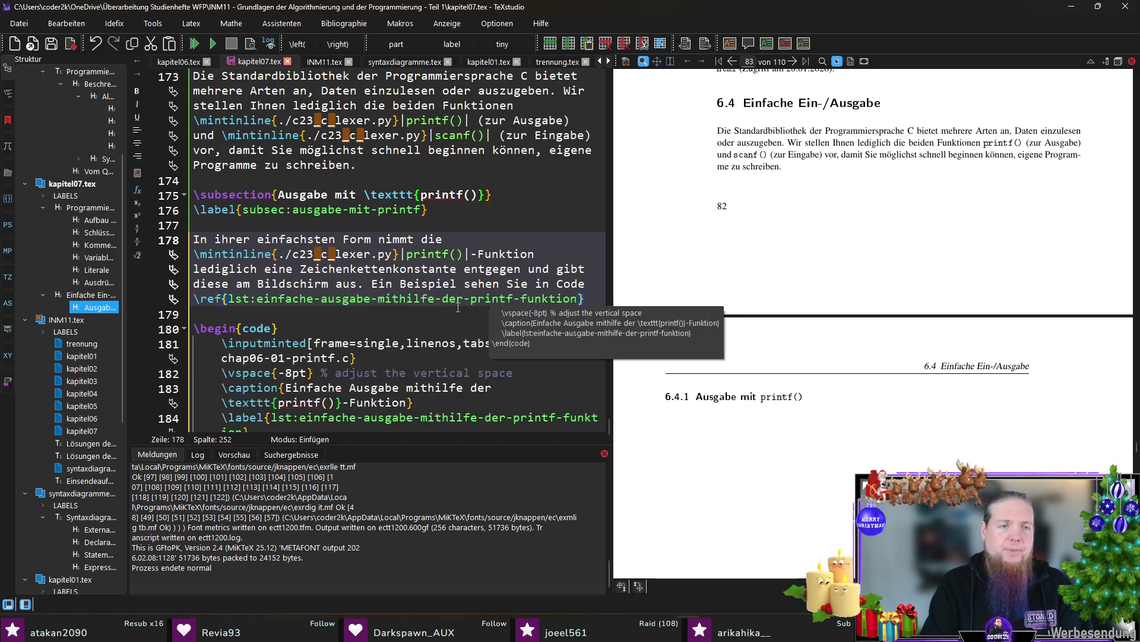
type(".")
key("F5")
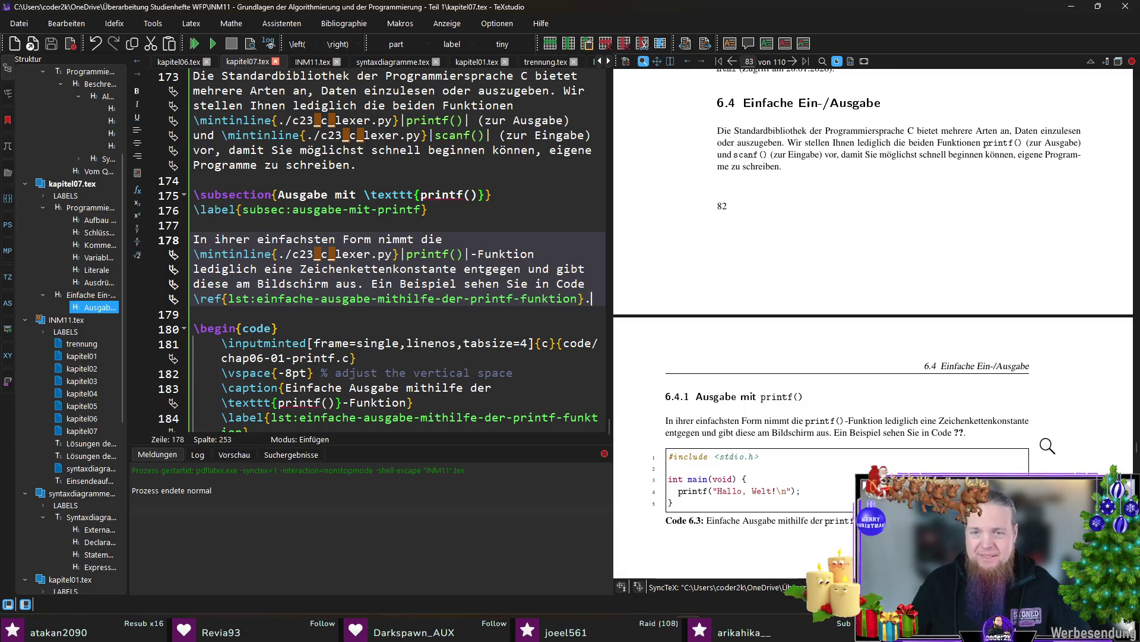
scroll(879, 406, "down", 2)
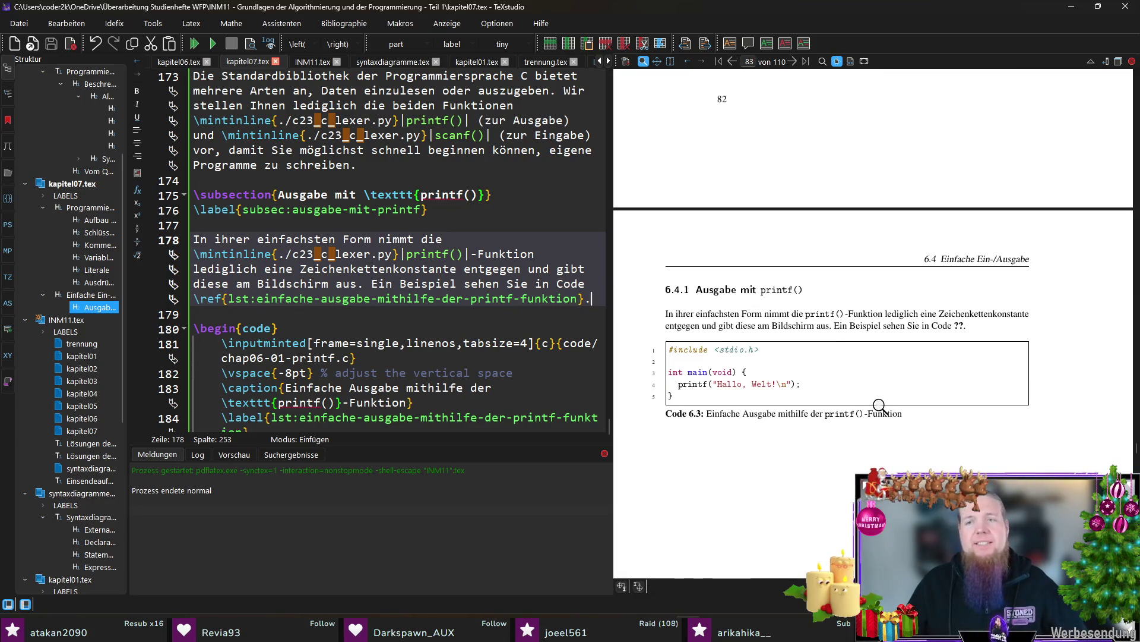
Recompile so the reference shows Code 6.3, then start a new line below \end{code}
key("F5")
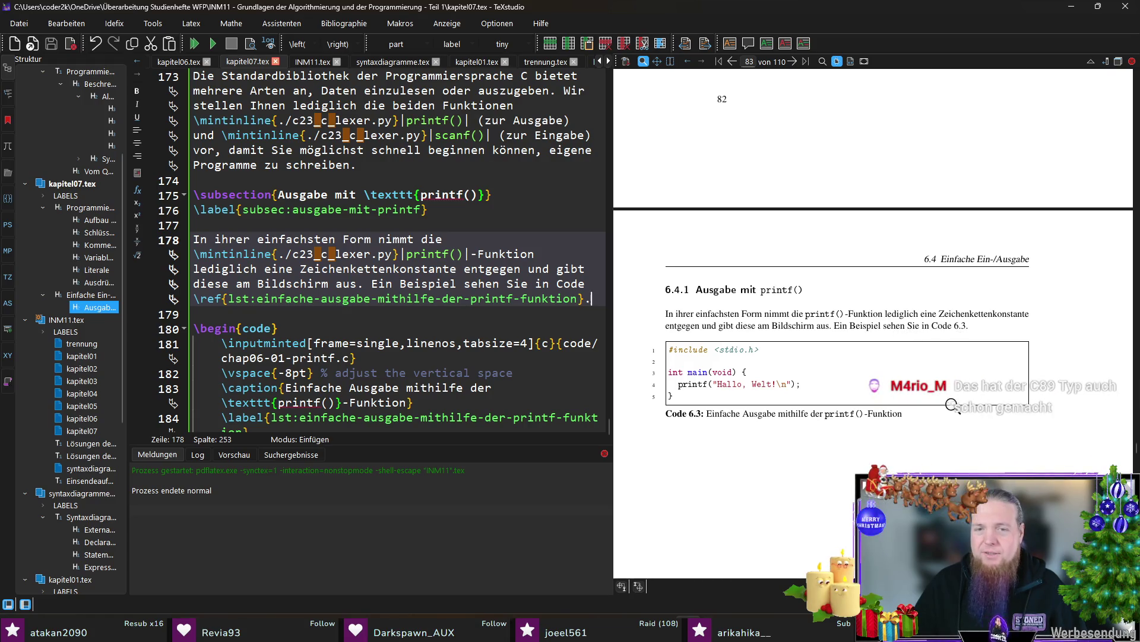
scroll(308, 366, "down", 1)
left_click(304, 417)
key("Return")
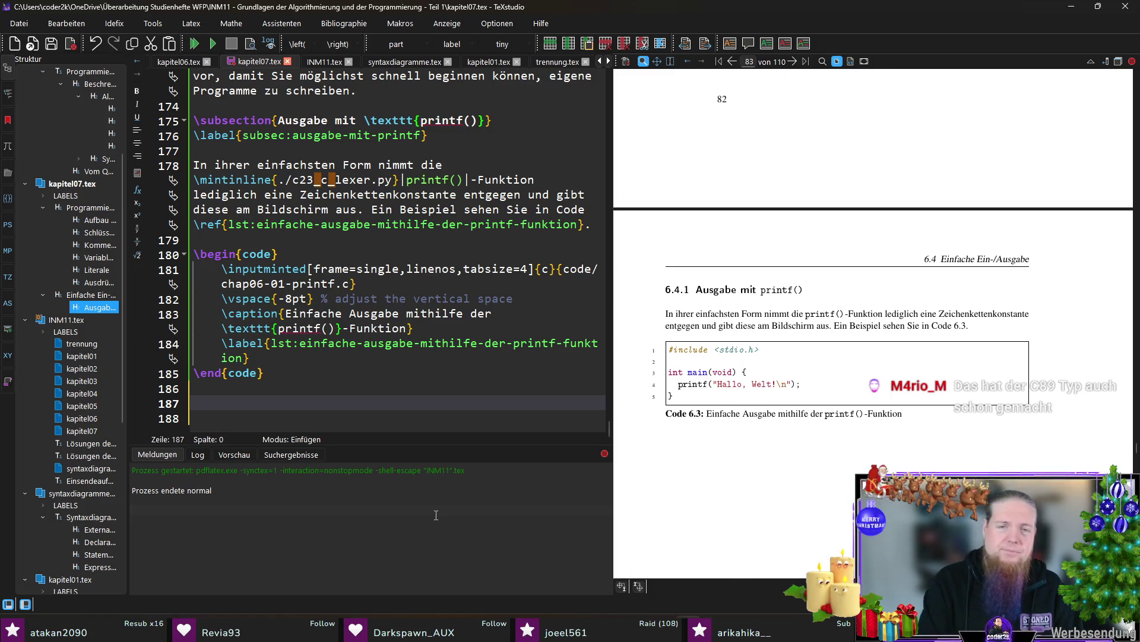
type("Wenn Sie ")
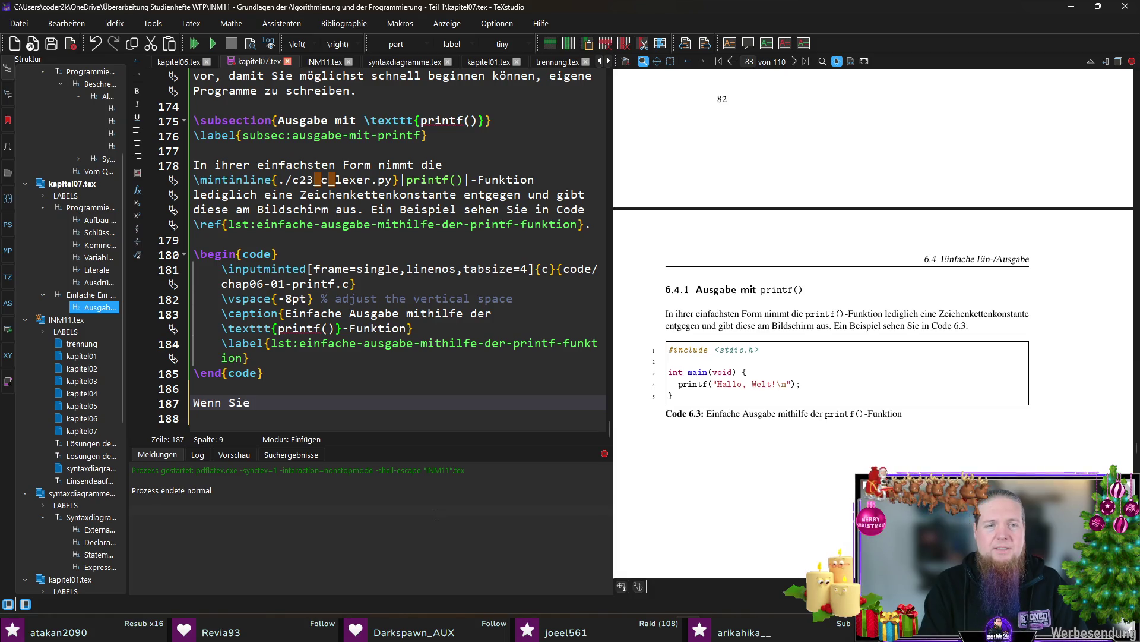
type("das in")
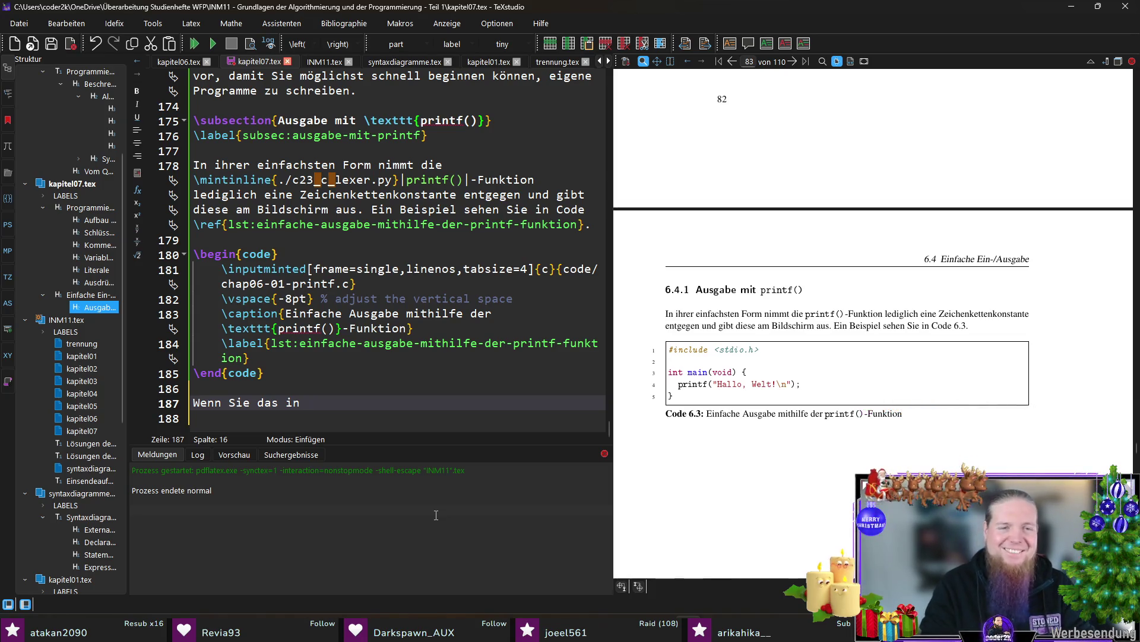
type("Code \\ref{lst:")
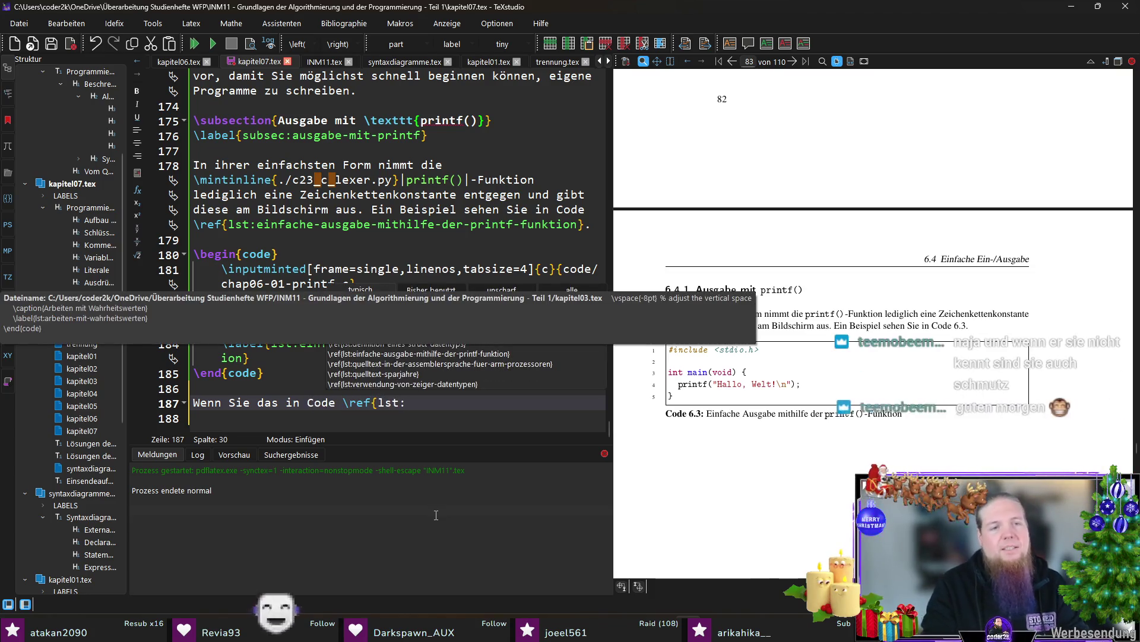
type("ein")
Write that the program from Code \ref{lst:…} prints „Hallo, Welt!“ and a line break on screen
key("Return")
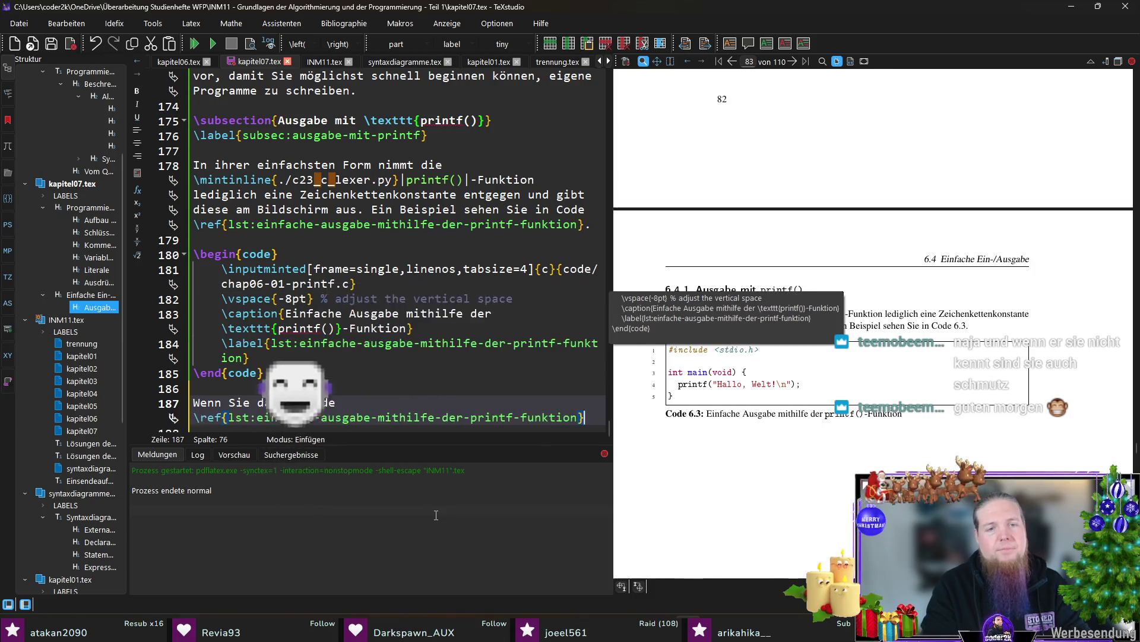
type("gezeigte Programm übersetzen ")
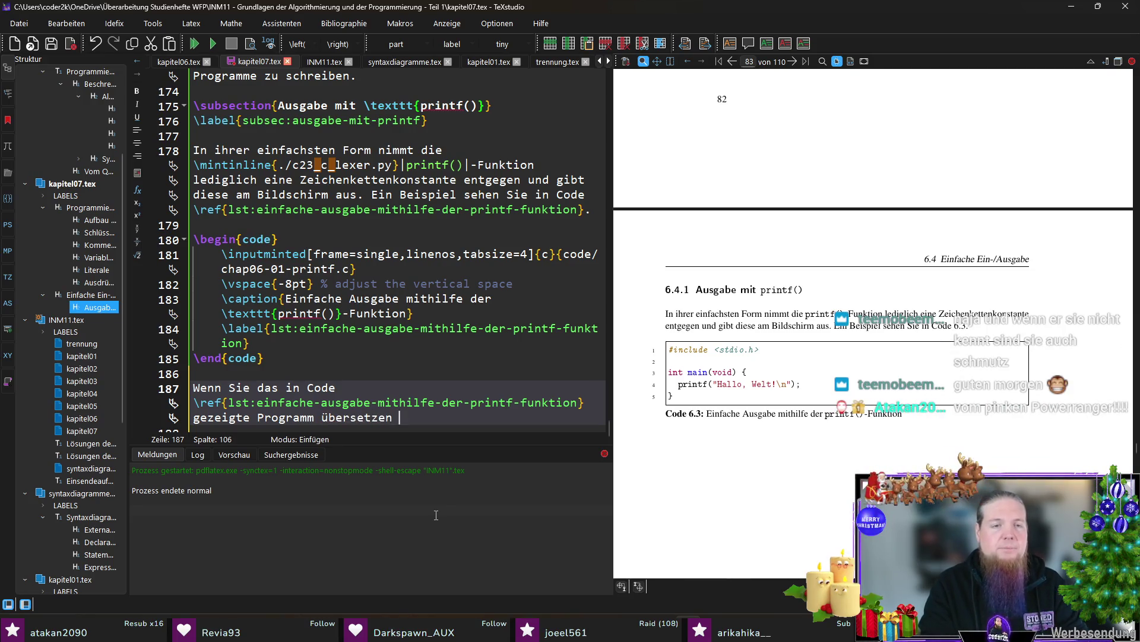
type("und ausfü")
type("hren, wird es")
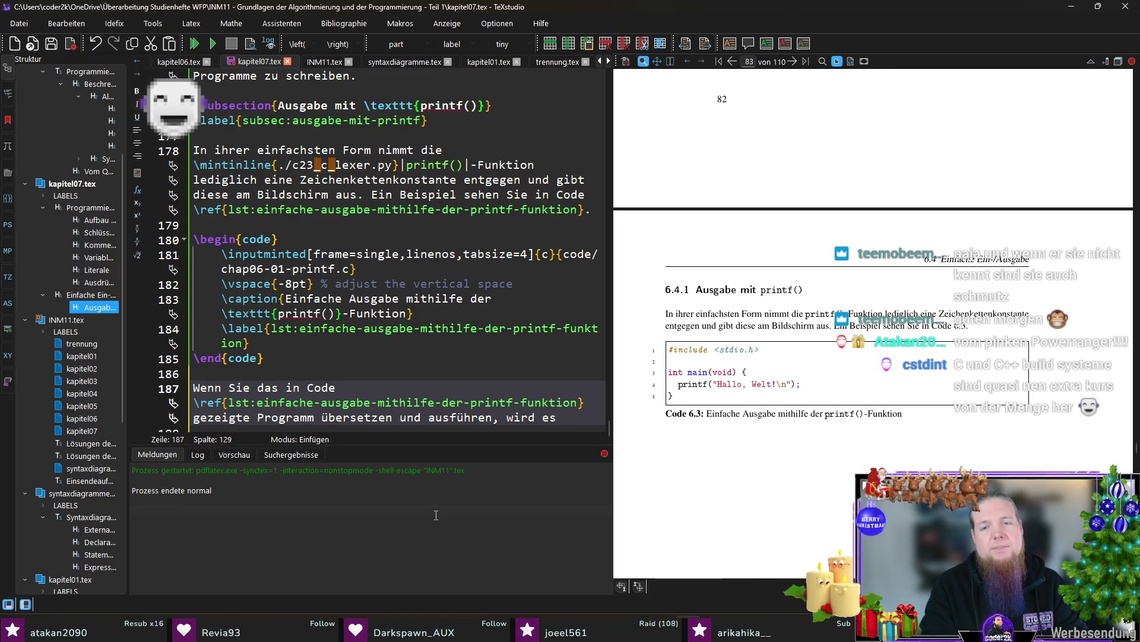
type(" den Text ")
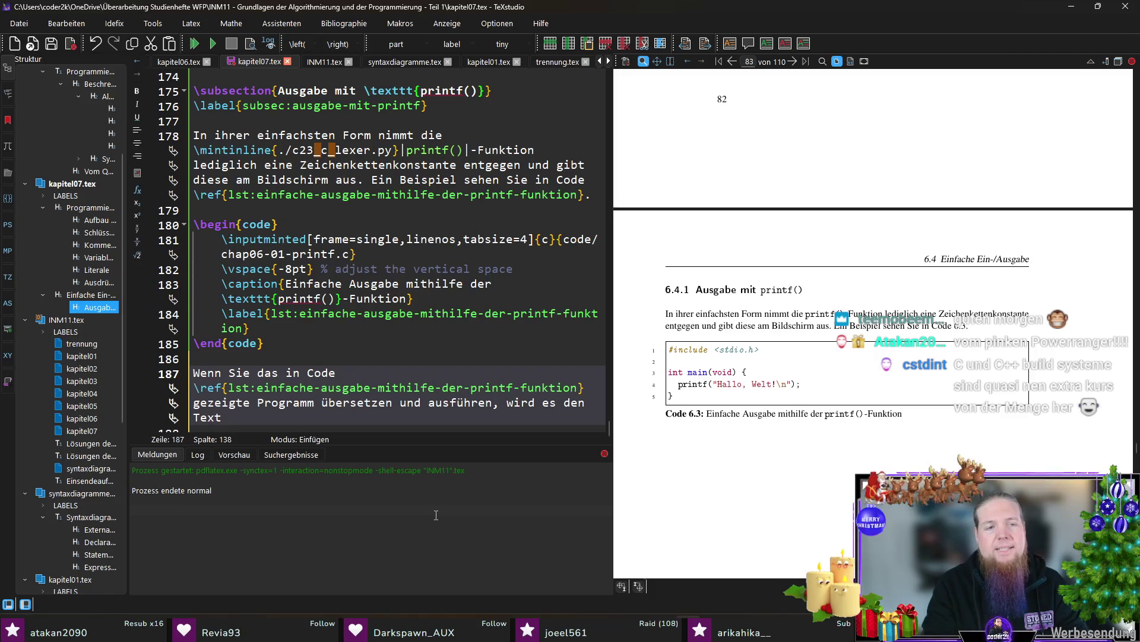
type("„Hallo, Welt!")
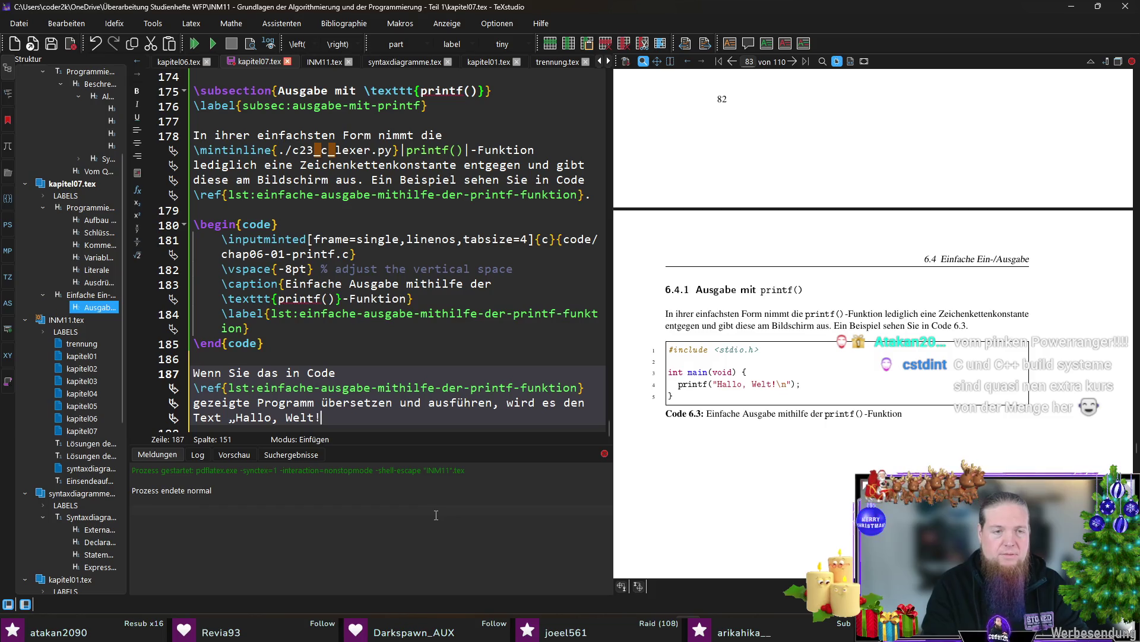
type("“ am Bildschirm ausgeben.")
key("Left")
key("Left")
key("Left")
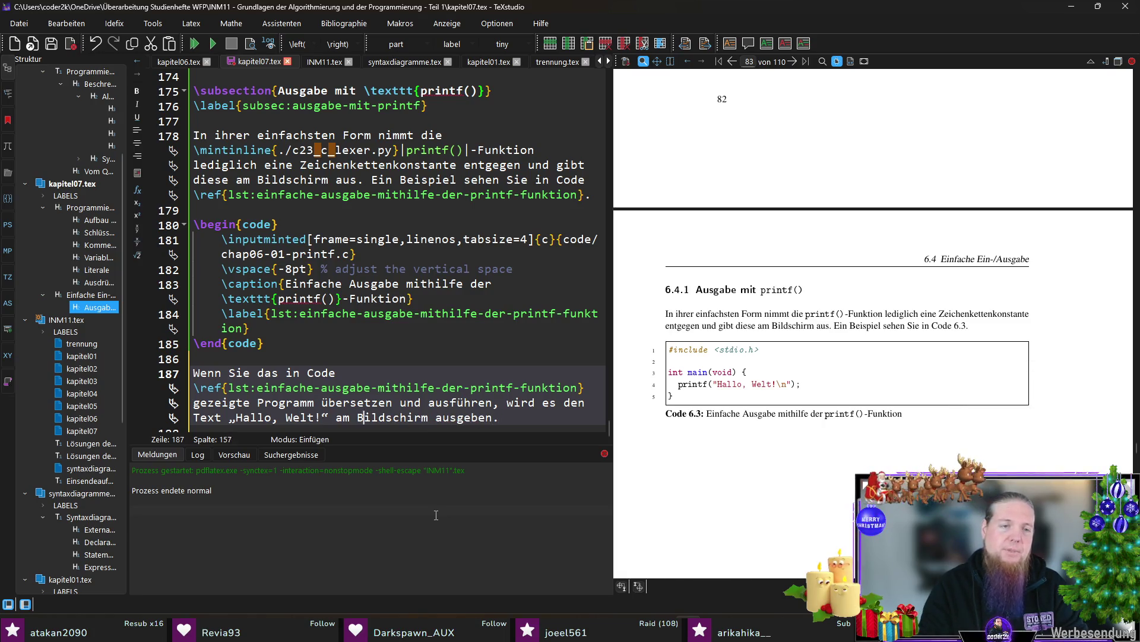
type("sowie einen Zeilenumbruch ")
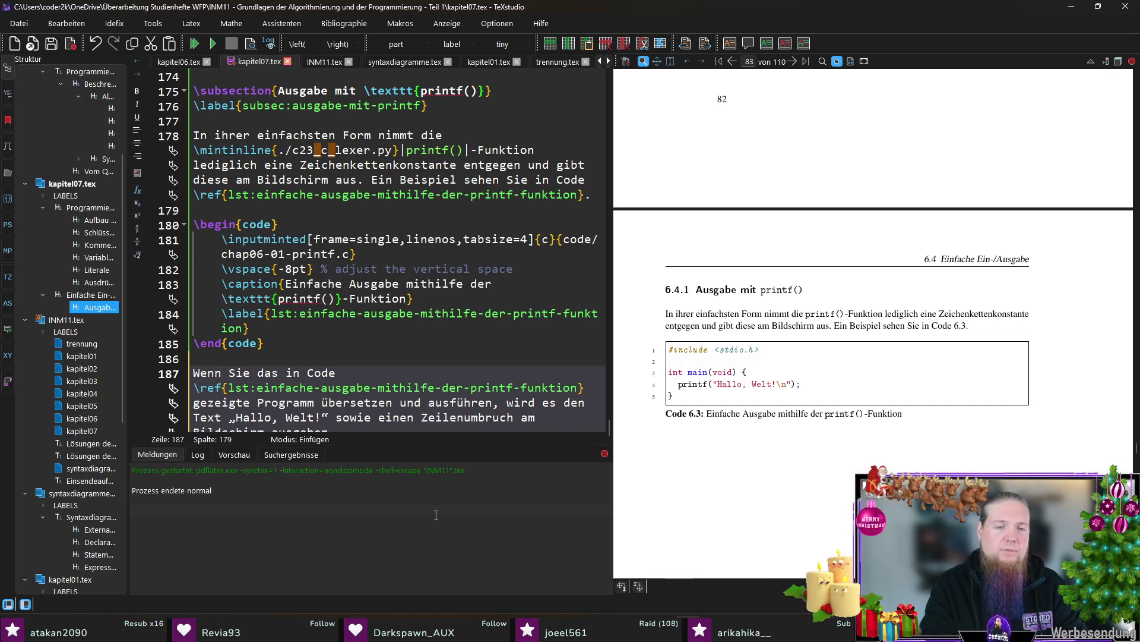
type("(aufgr")
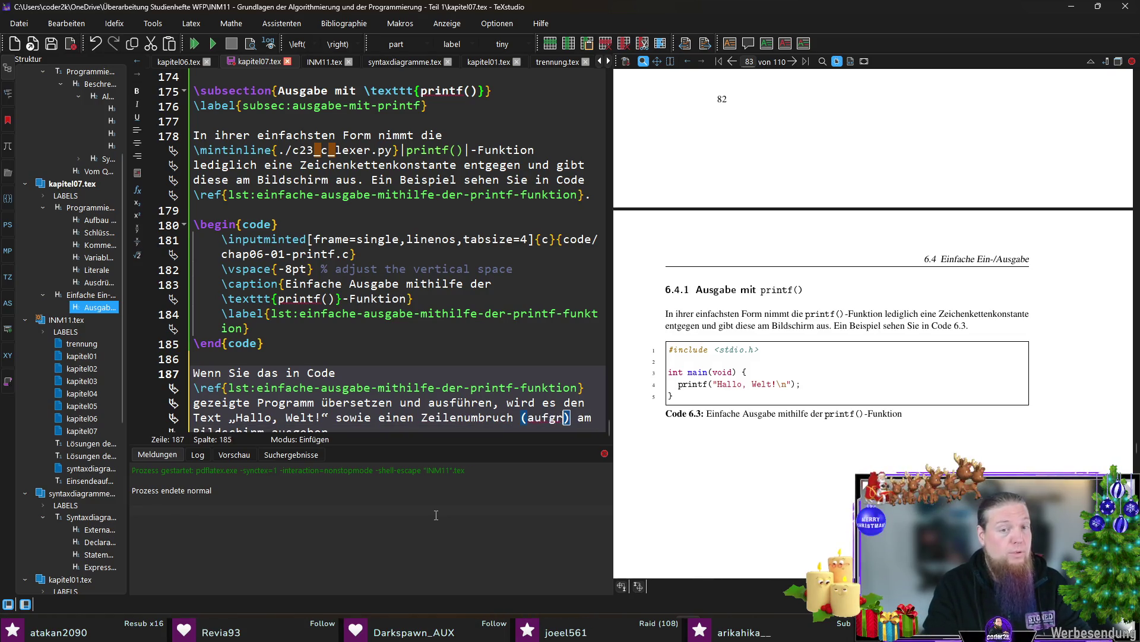
type("und der Escape-Sequenz")
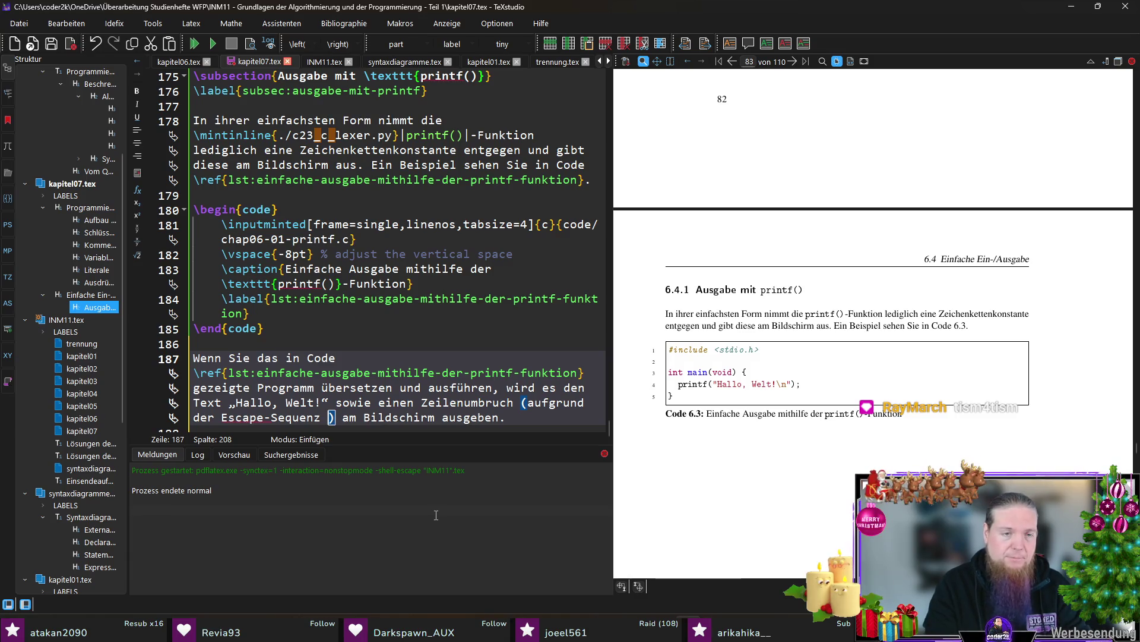
type(" \\mintinline{./c23_c_lexer.py}||")
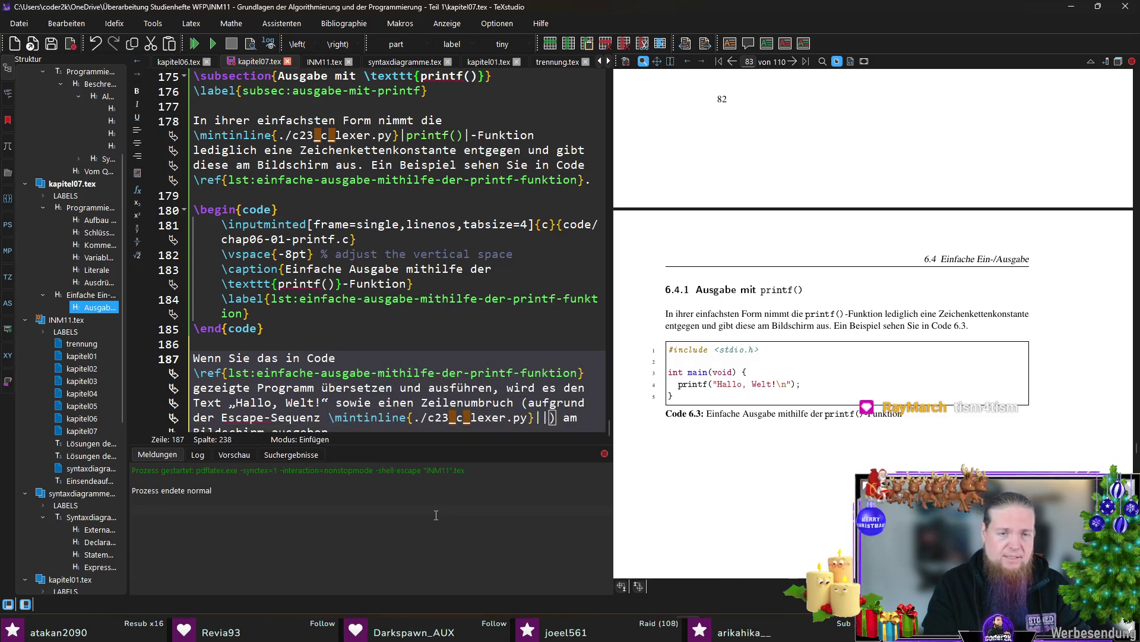
type("\\n")
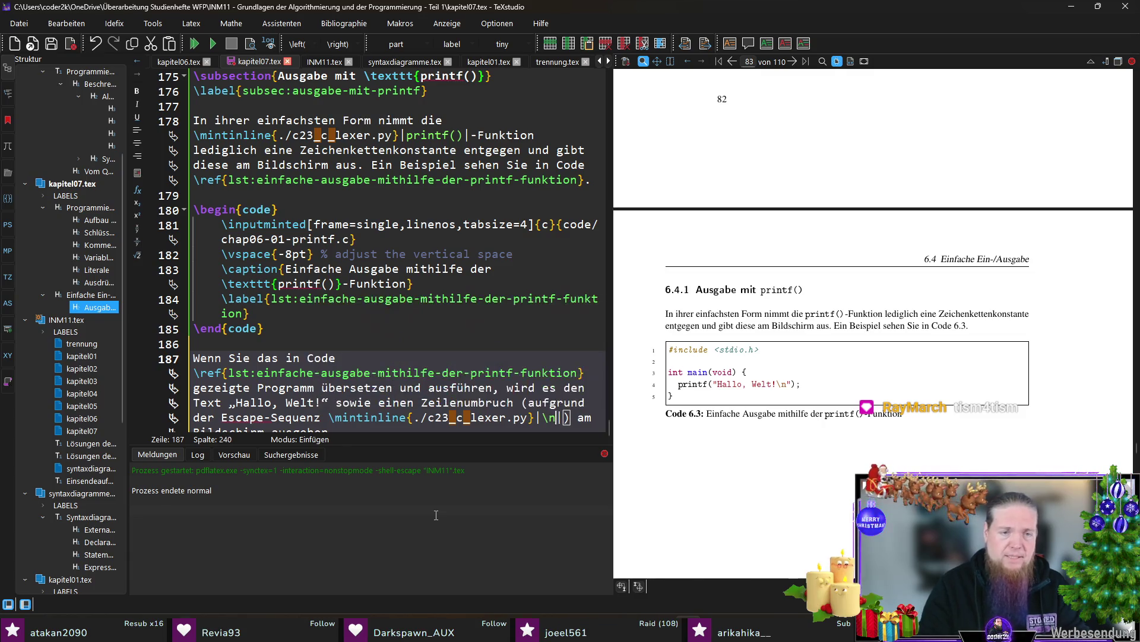
Attribute the line break to the quoted escape sequence „\mintinline|\n|“, compile, and switch to GPI21.pdf
key("ctrl+Left")
key("ctrl+Left")
key("ctrl+Left")
key("ctrl+Left")
type("\"")
key("ctrl+Right")
key("ctrl+Right")
key("ctrl+Right")
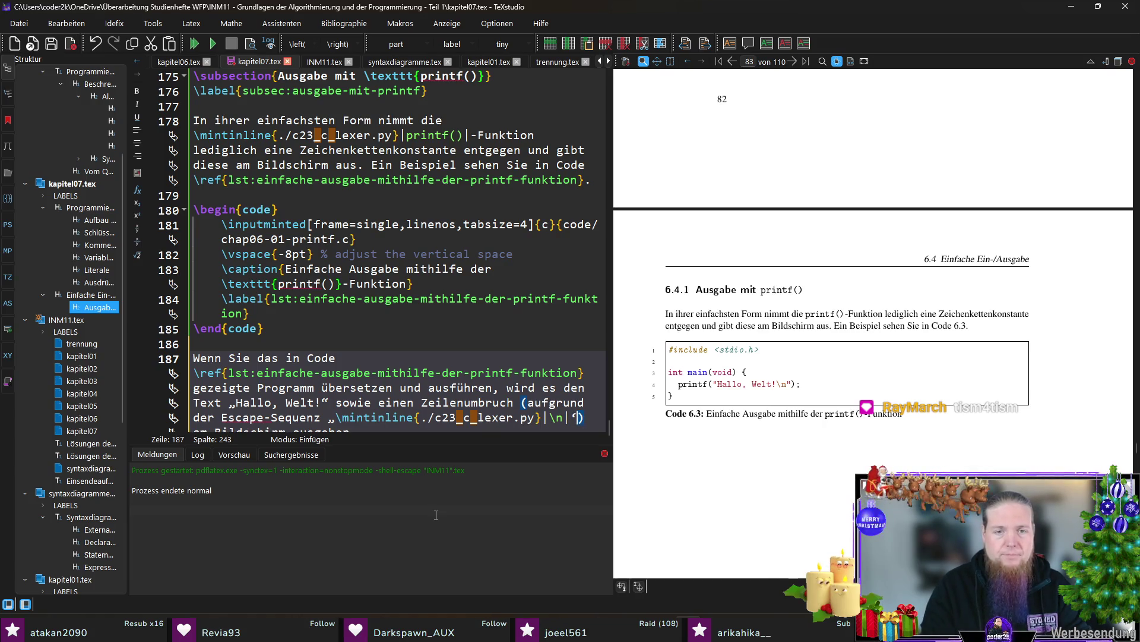
type("\"")
key("End")
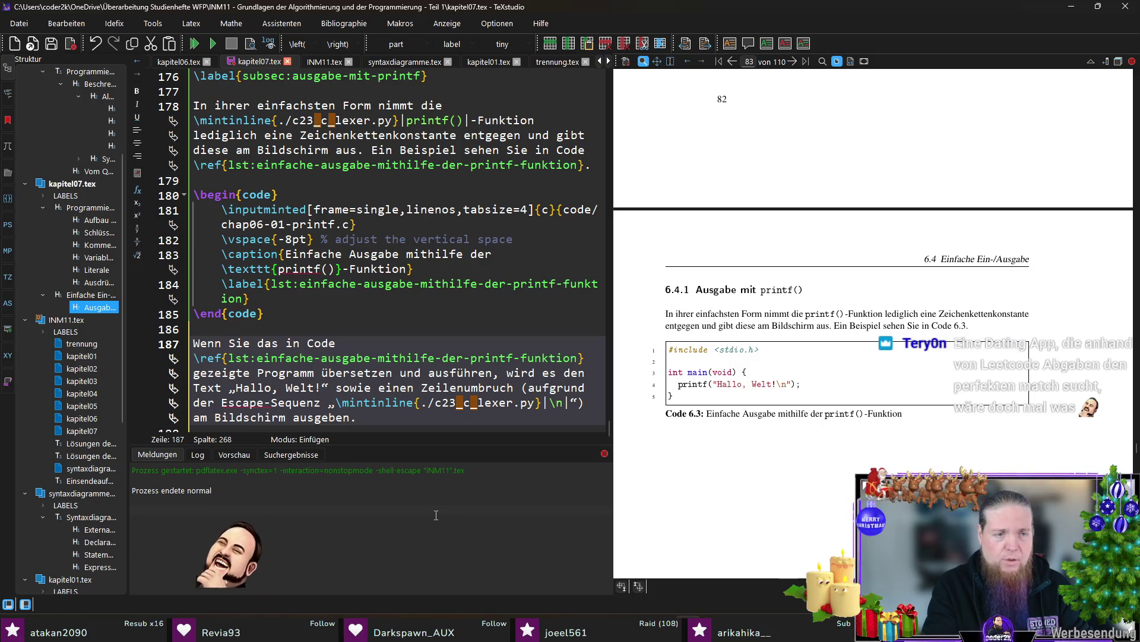
key("F5")
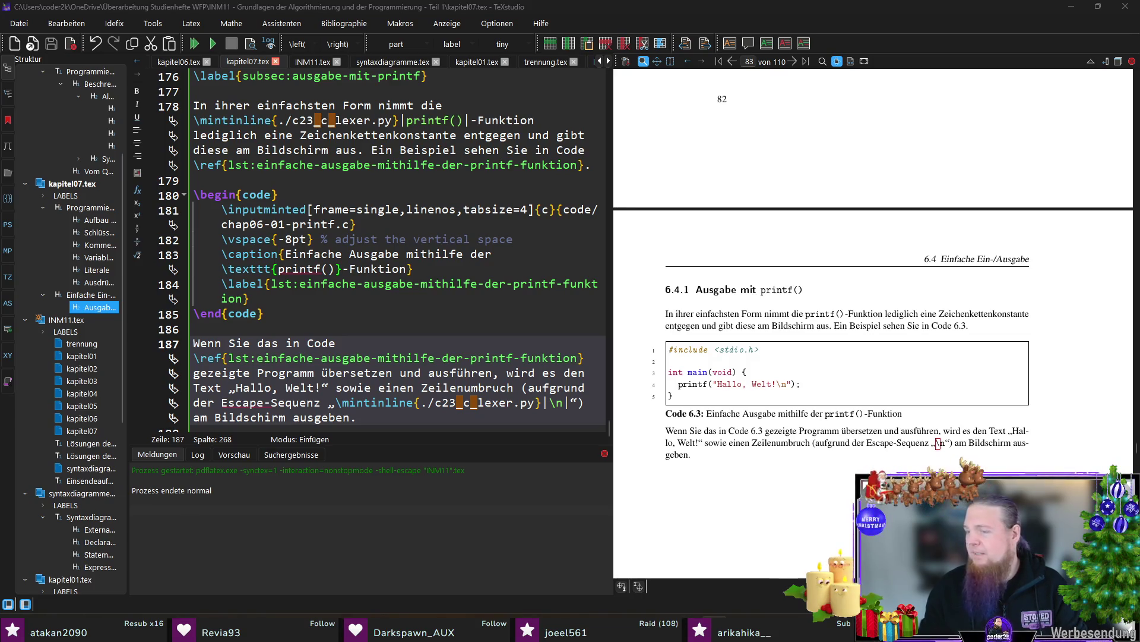
key("alt+Tab")
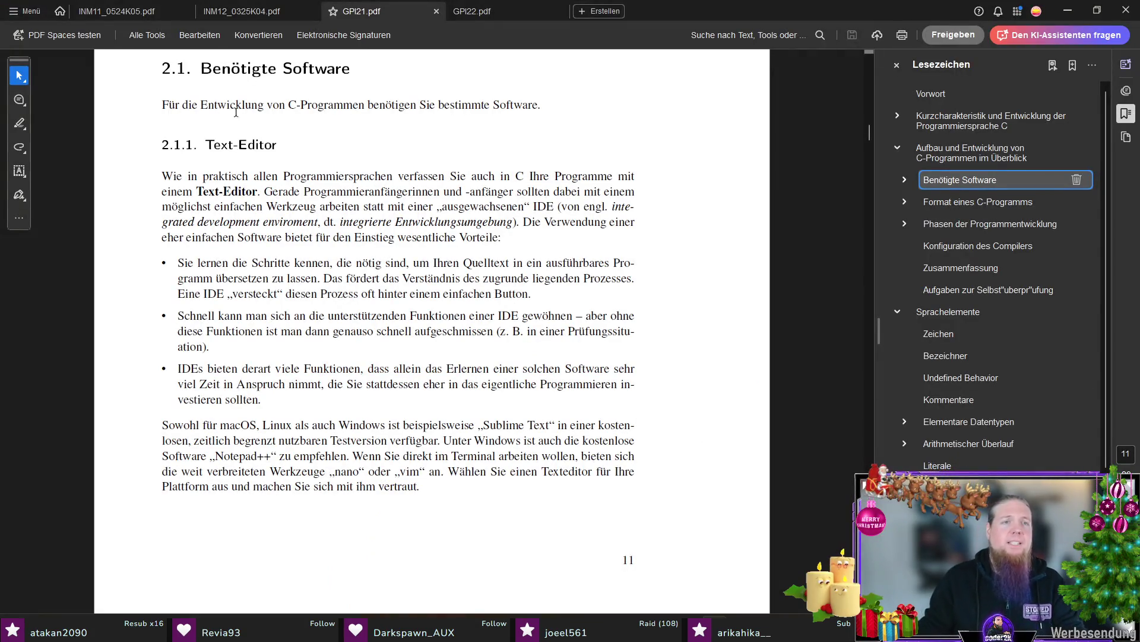
scroll(268, 184, "down", 3)
scroll(302, 219, "down", 6)
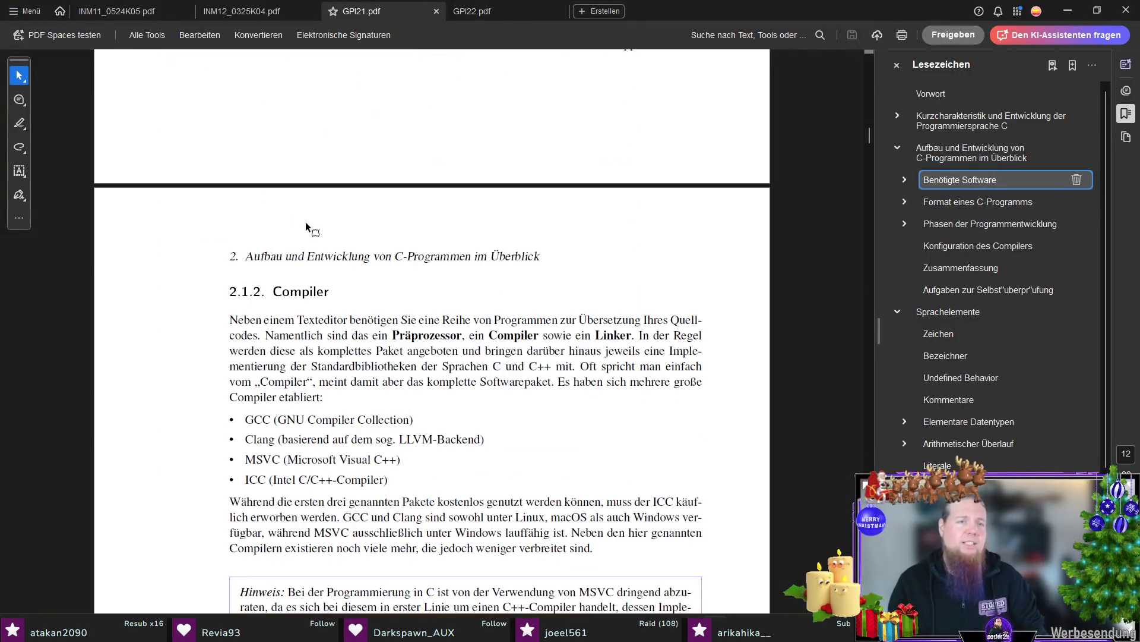
scroll(429, 199, "down", 4)
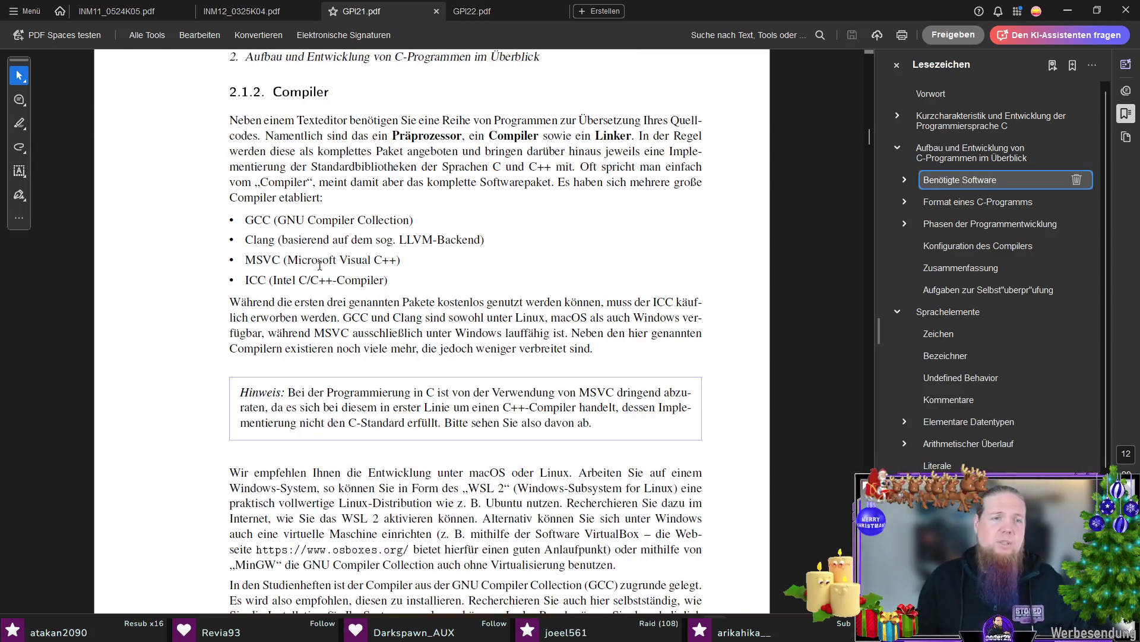
scroll(500, 243, "down", 8)
scroll(503, 256, "up", 2)
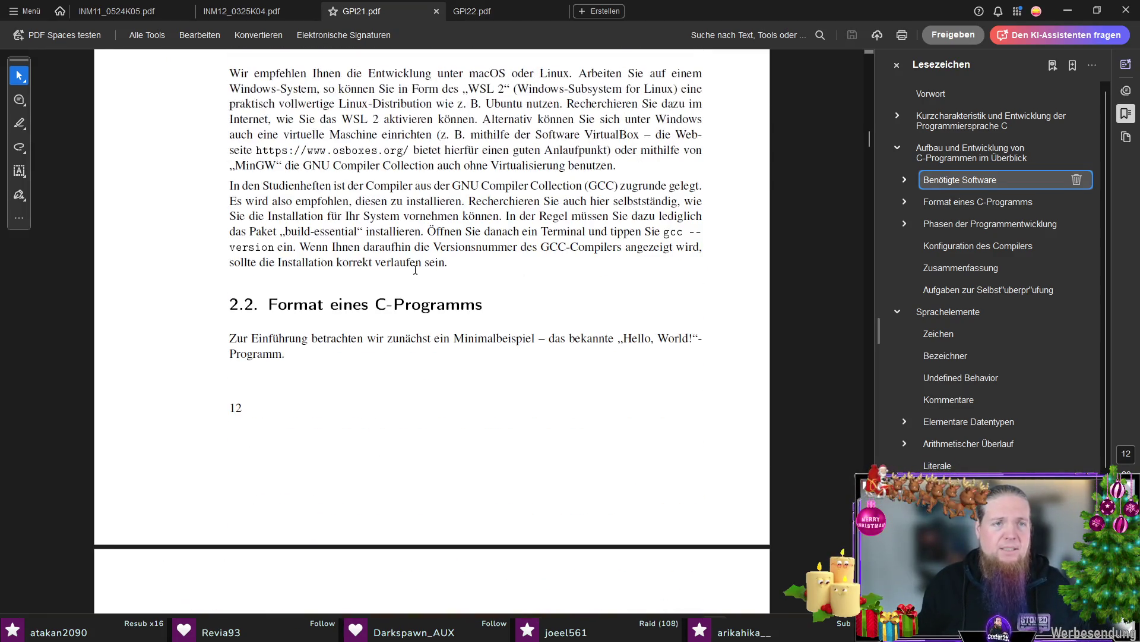
scroll(412, 262, "up", 1)
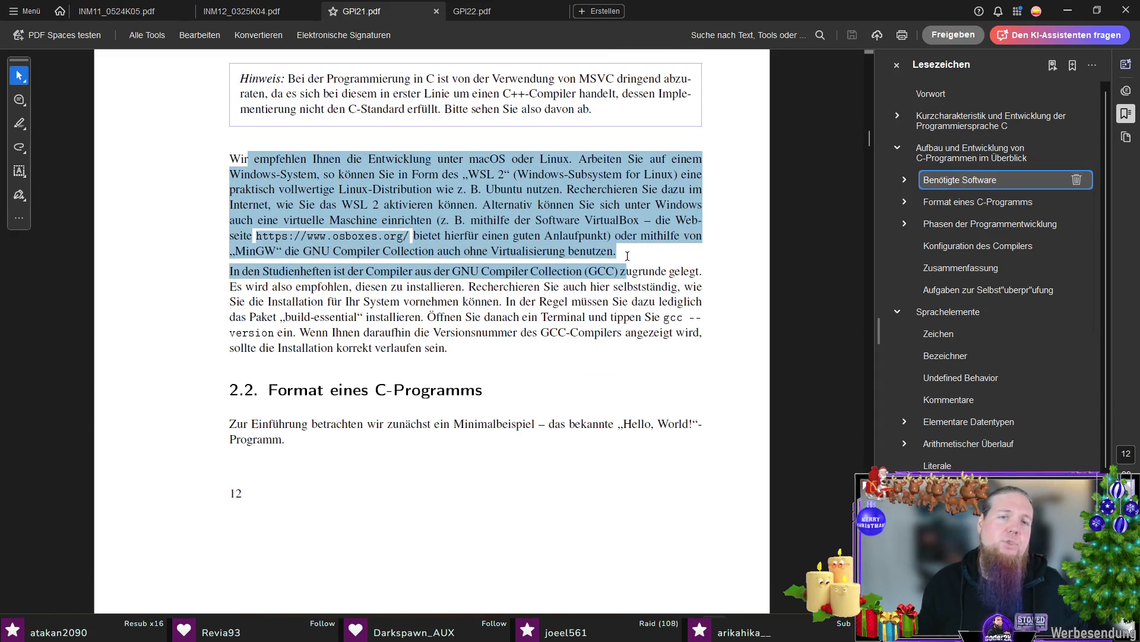
Browse GPI21.pdf's Konfiguration des Compilers section through exercise 2.4 and the summary, then return to TeXstudio
left_click_drag(249, 158, 626, 249)
left_click(740, 260)
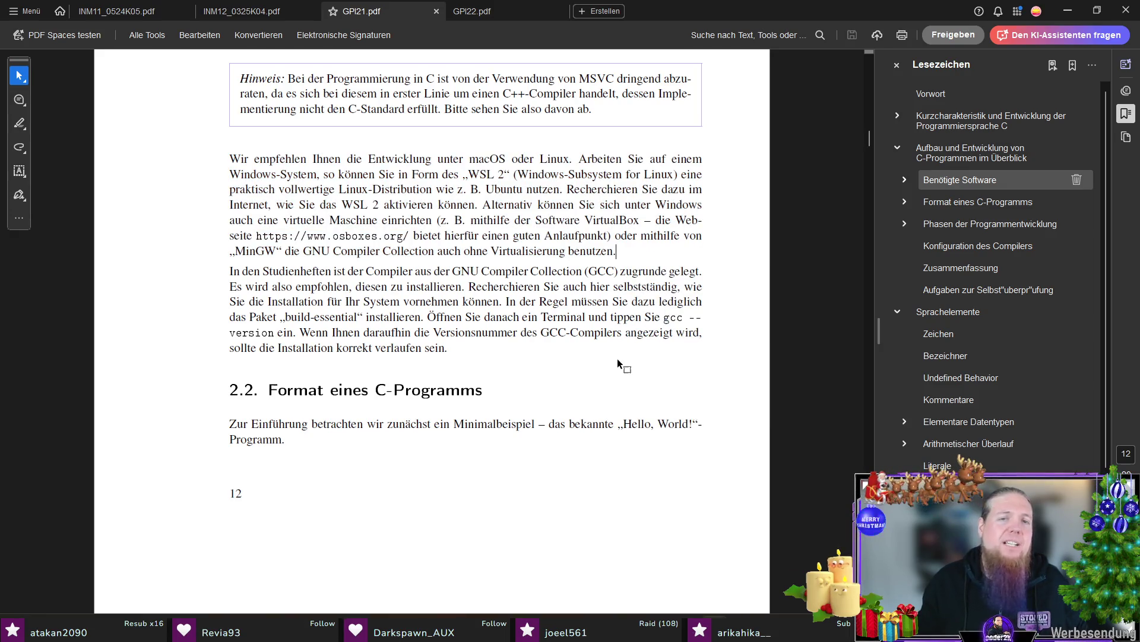
scroll(622, 358, "down", 5)
scroll(622, 359, "up", 1)
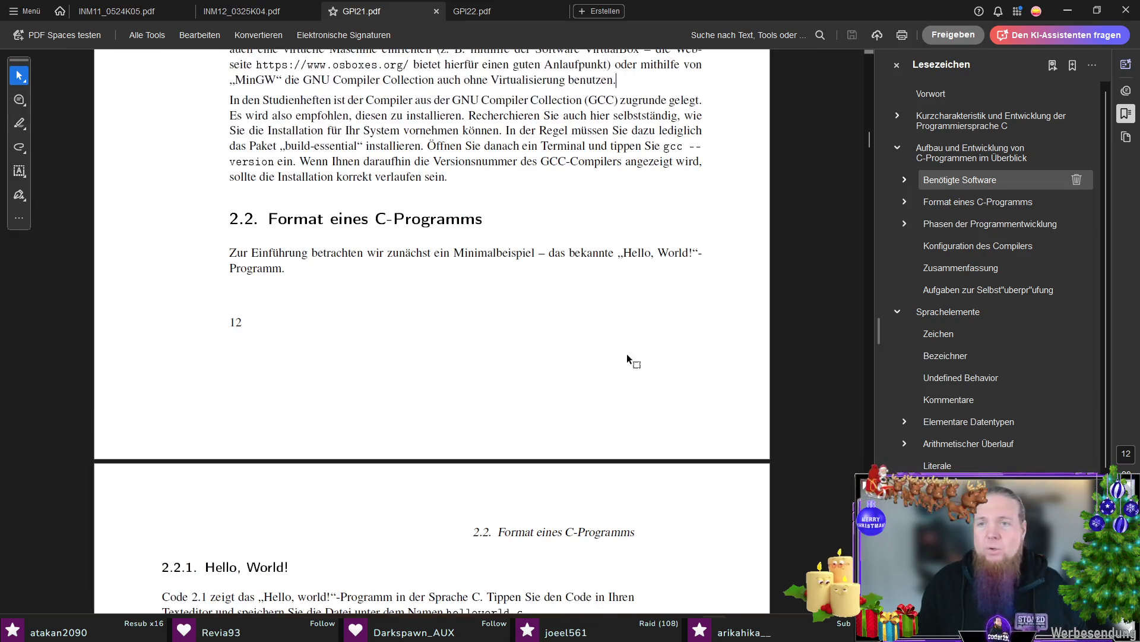
left_click(992, 249)
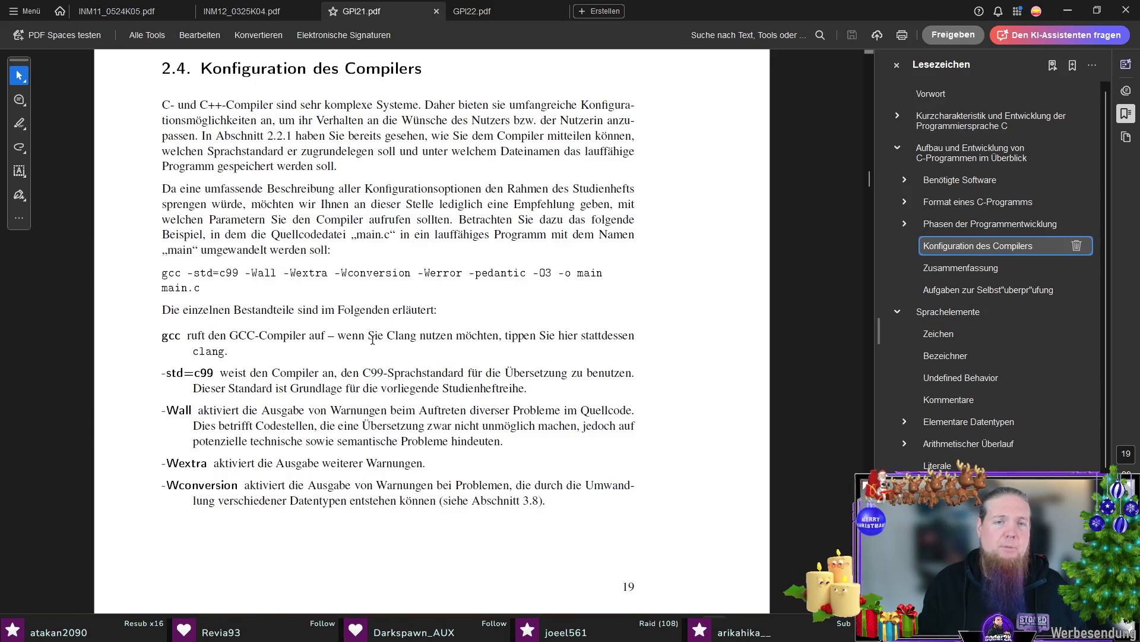
scroll(373, 339, "down", 7)
scroll(381, 315, "down", 8)
scroll(422, 317, "down", 1)
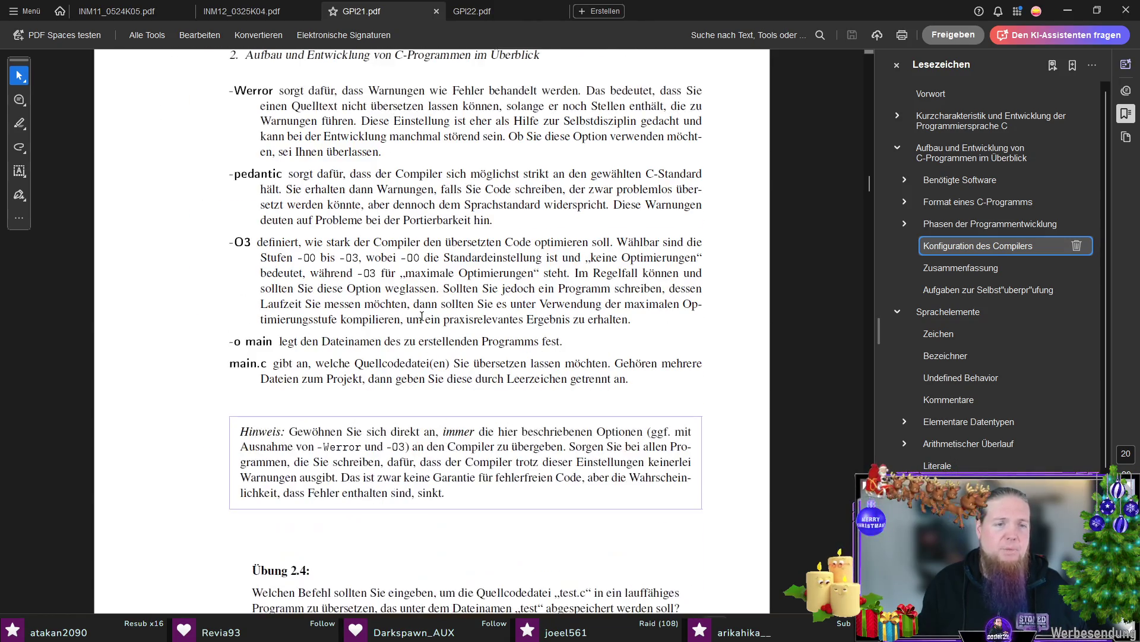
scroll(421, 316, "down", 5)
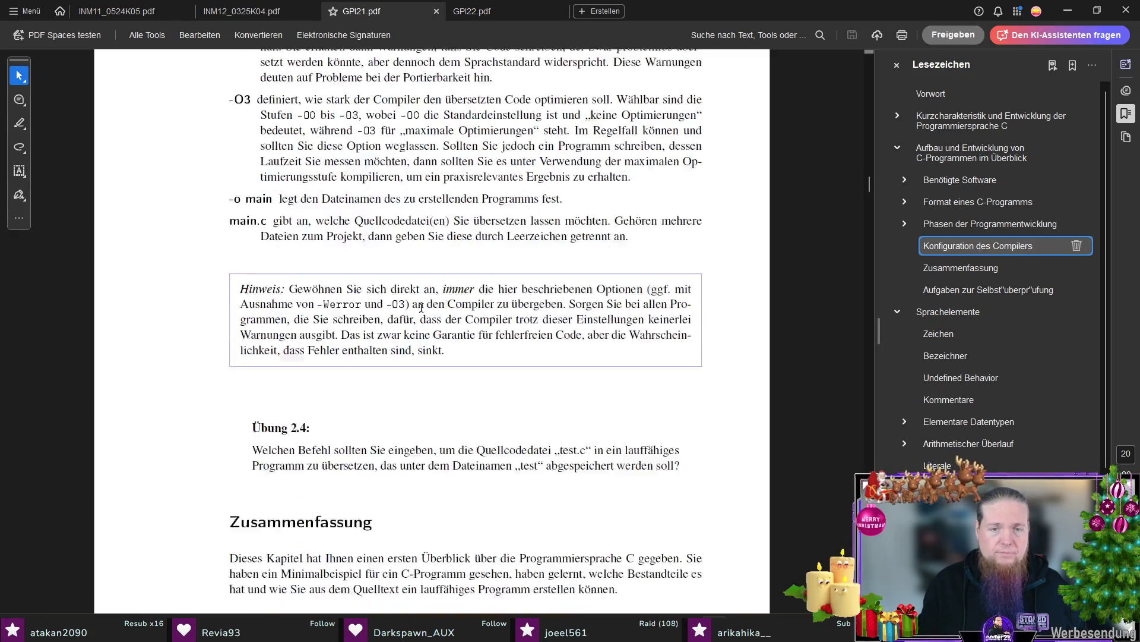
scroll(576, 378, "down", 1)
scroll(578, 369, "down", 4)
scroll(578, 369, "up", 5)
key("alt+Tab")
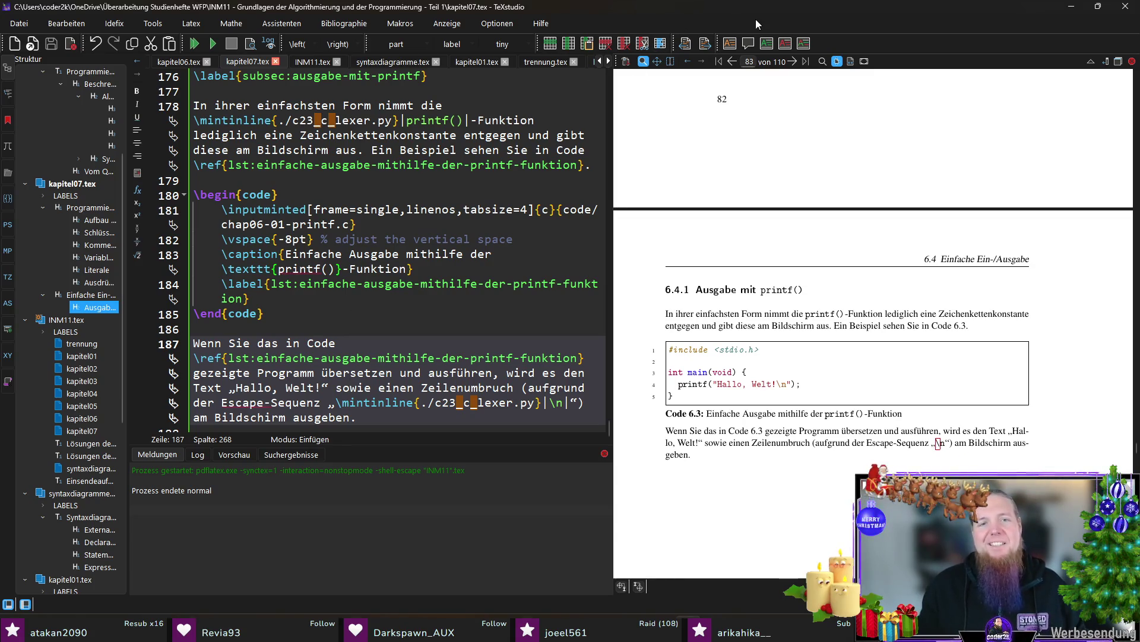
scroll(368, 412, "down", 1)
key("Return")
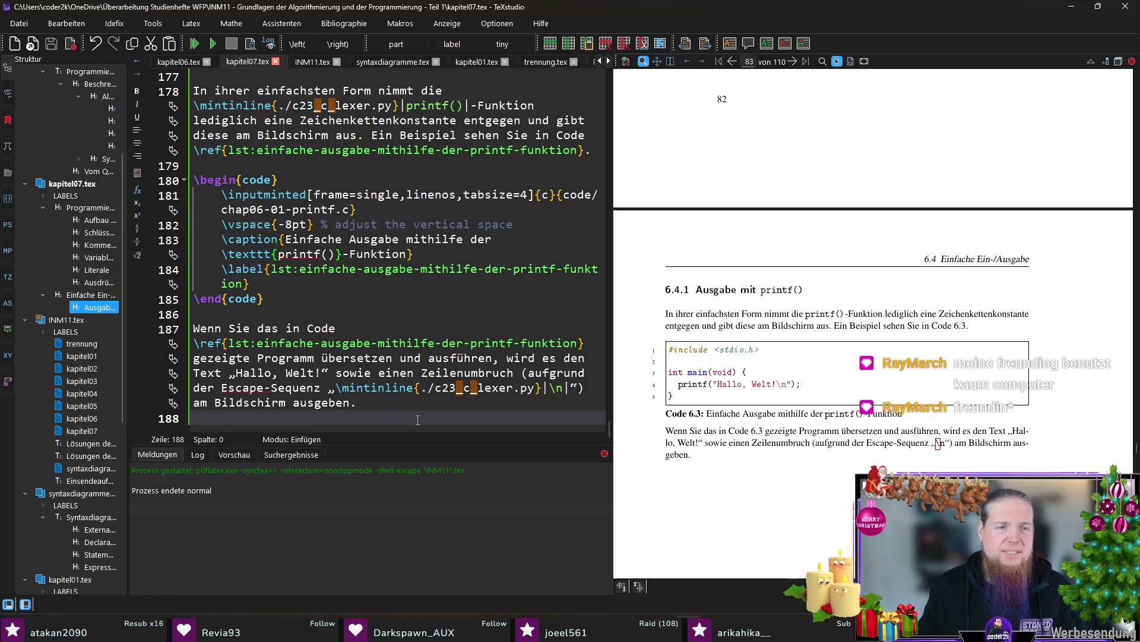
scroll(800, 348, "down", 2)
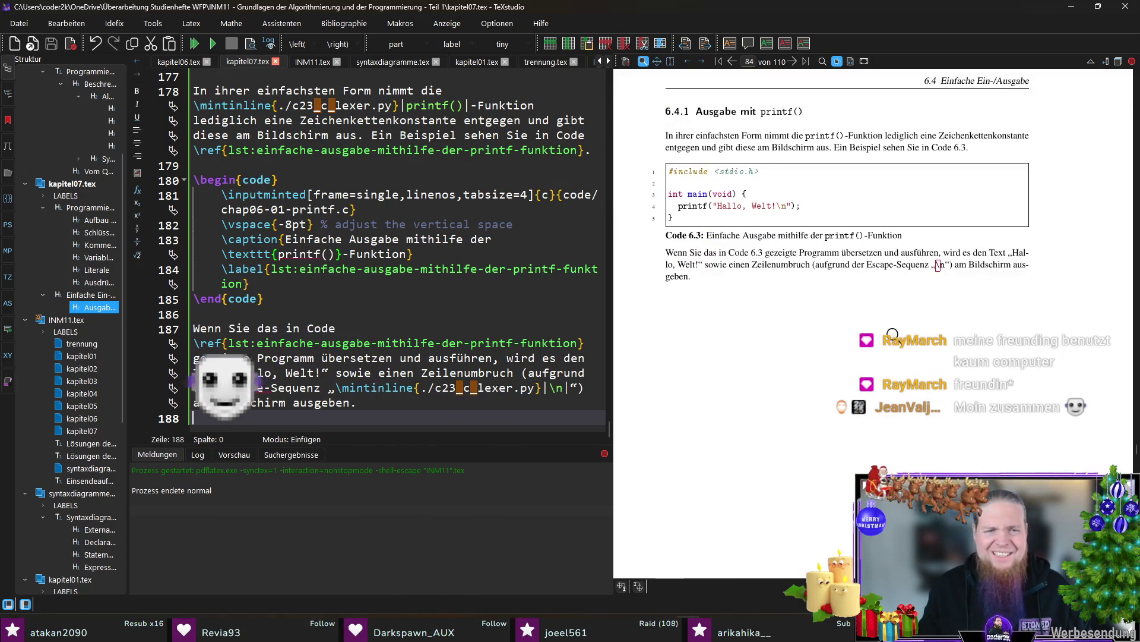
left_click(938, 262)
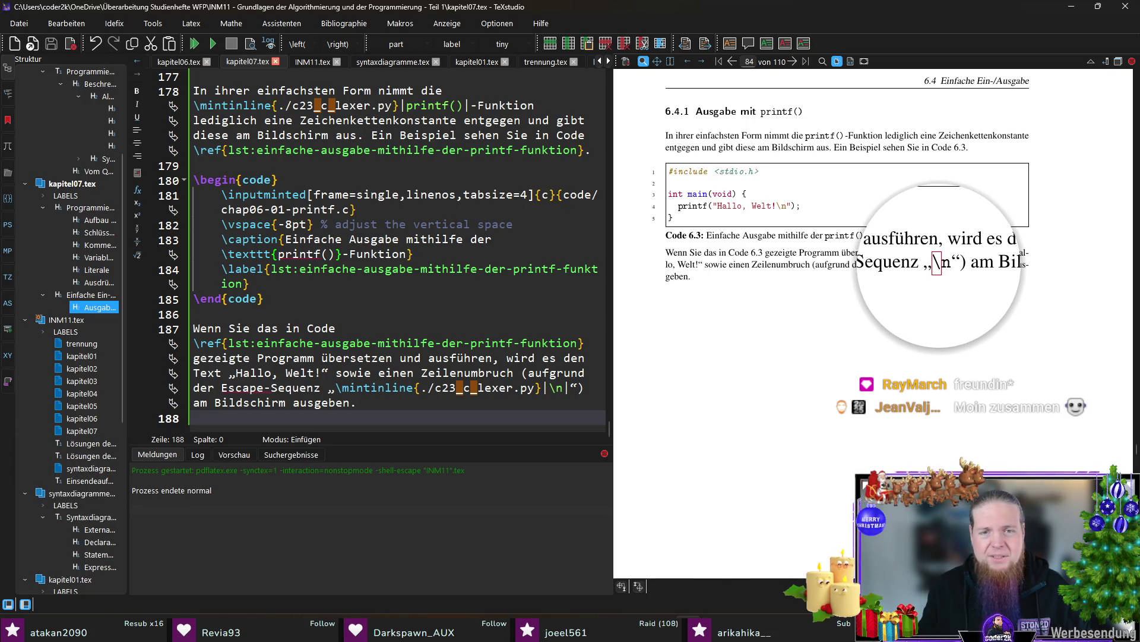
left_click(936, 265)
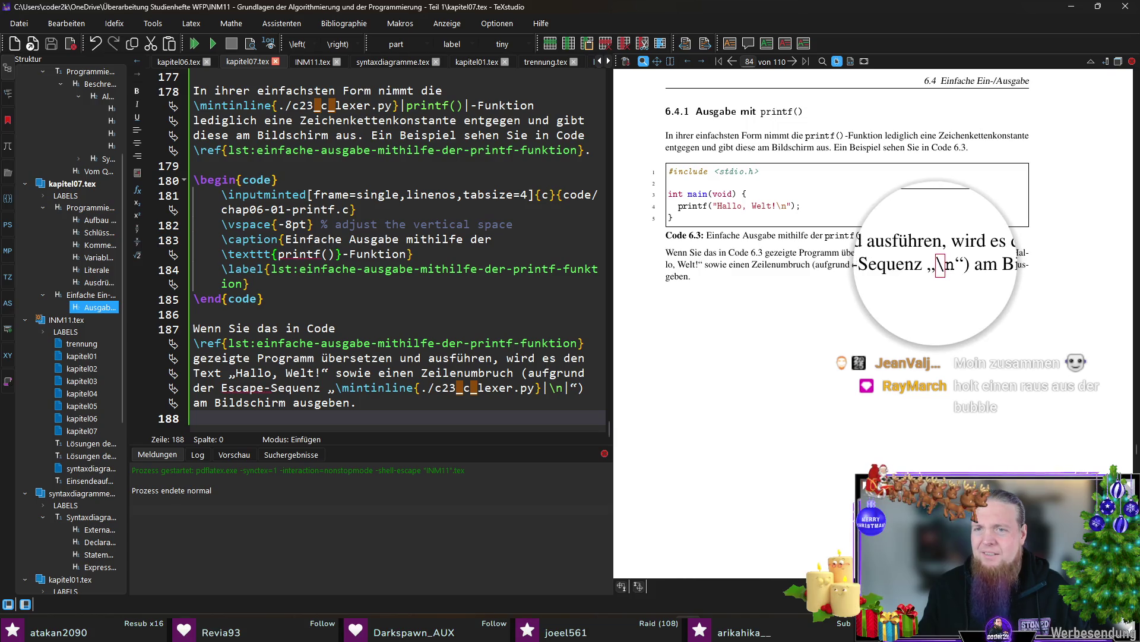
left_click(946, 269)
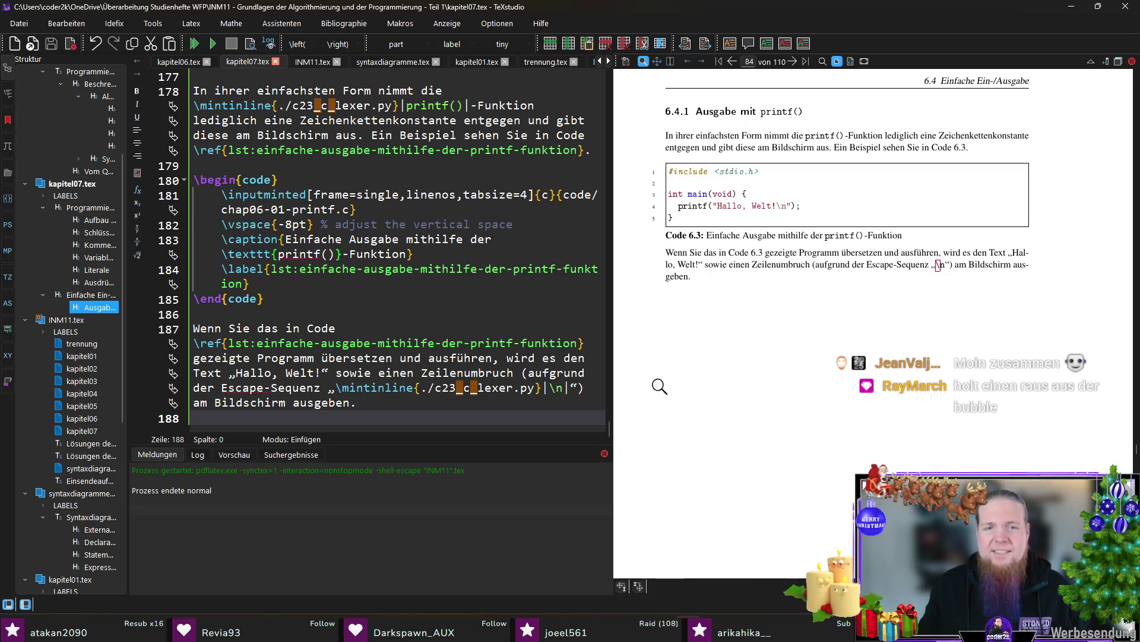
left_click(927, 271)
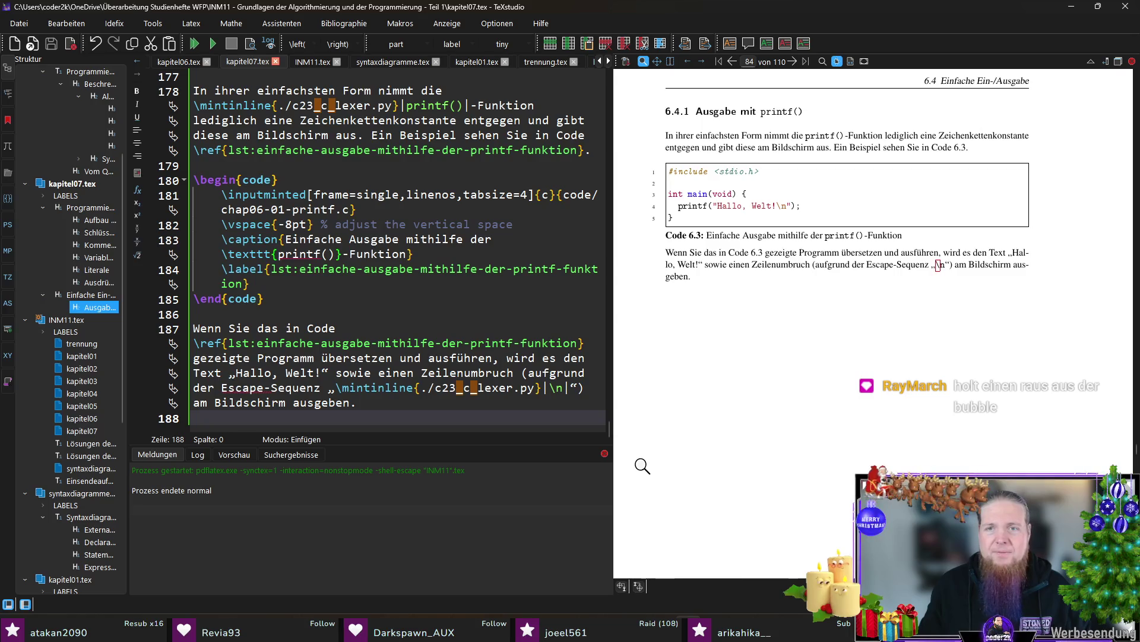
mouse_move(570, 389)
left_mouse_down()
mouse_move(453, 398)
mouse_move(336, 389)
left_mouse_up()
type("\\mo")
Replace the \mintinline \n with \texttt{\textbackslash{}n}, compile, and magnify the result in the preview
key("BackSpace")
key("BackSpace")
type("texttt{")
key("Escape")
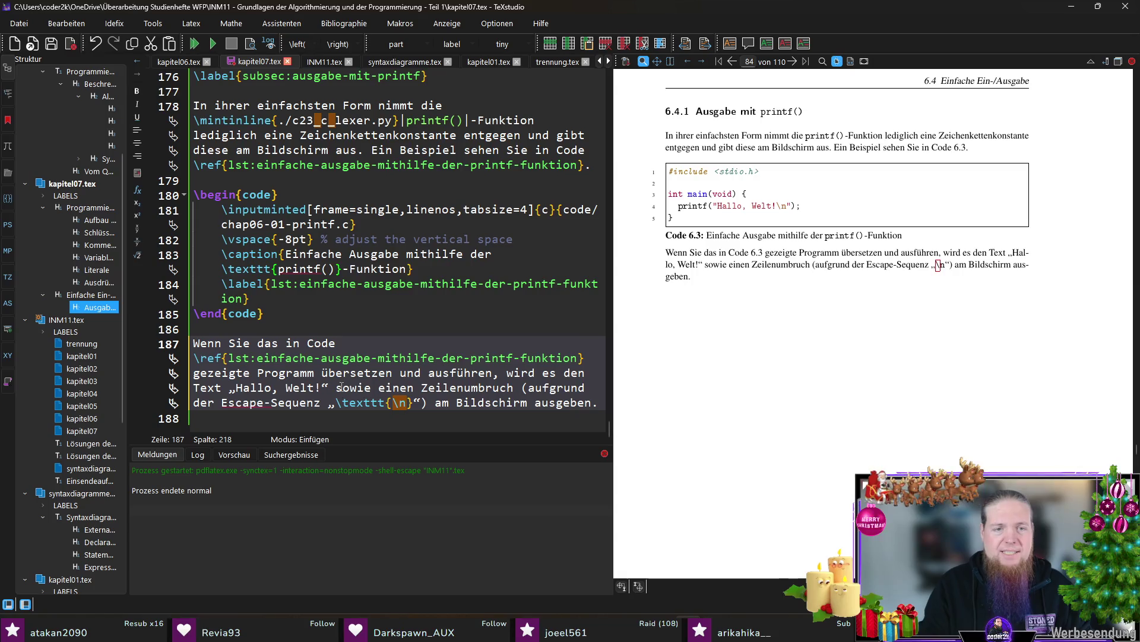
type("text")
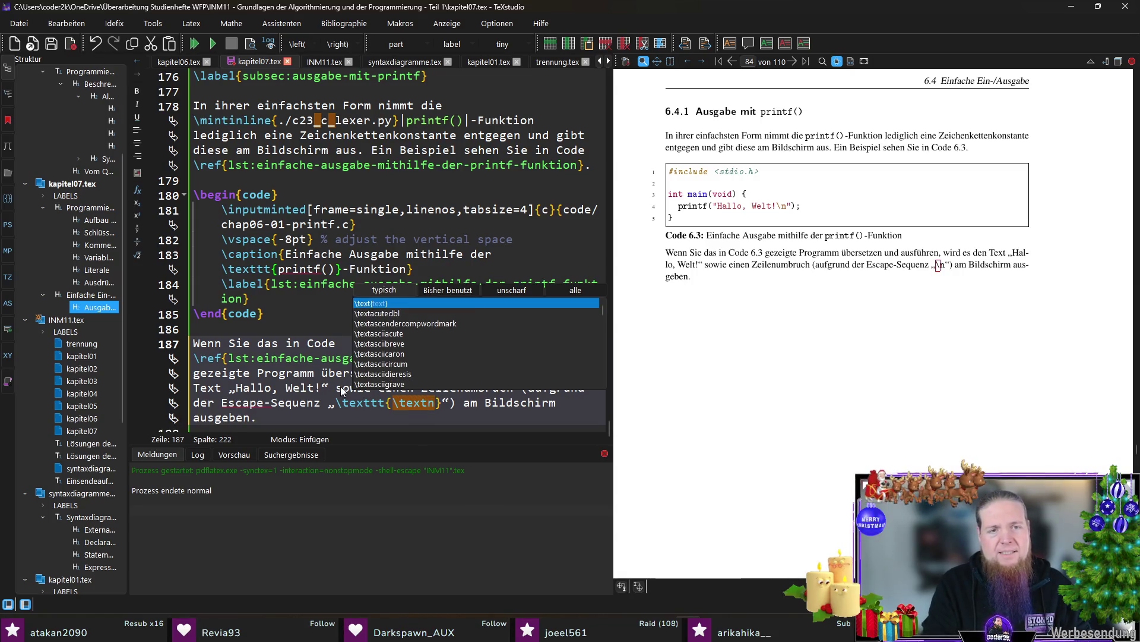
type("backslash")
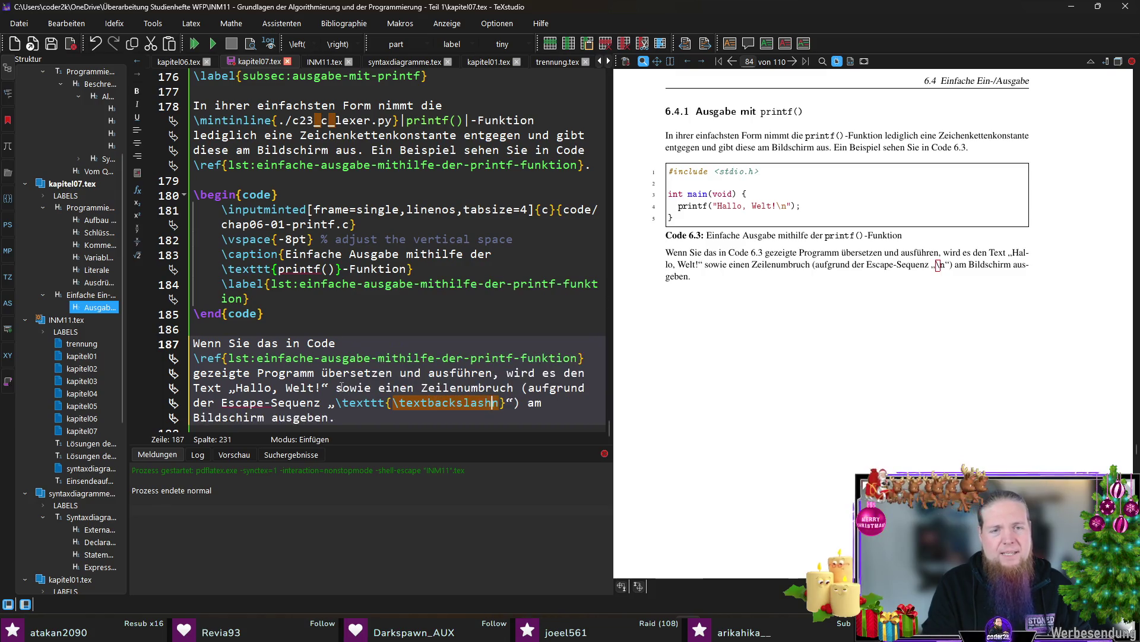
type("{}")
key("F5")
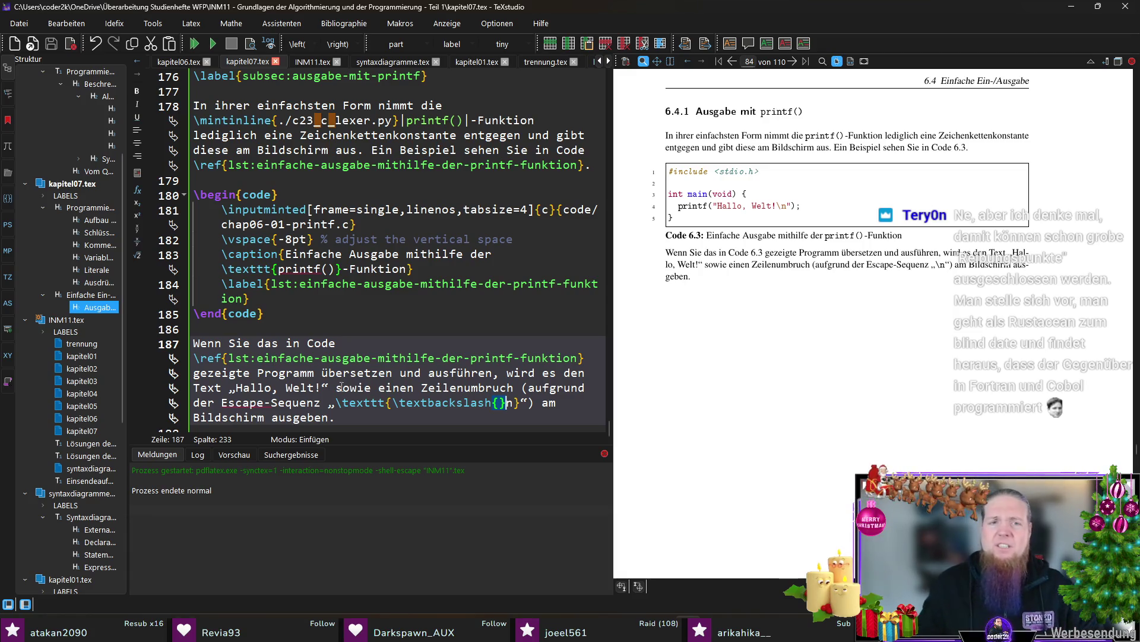
scroll(412, 382, "down", 1)
left_click(416, 419)
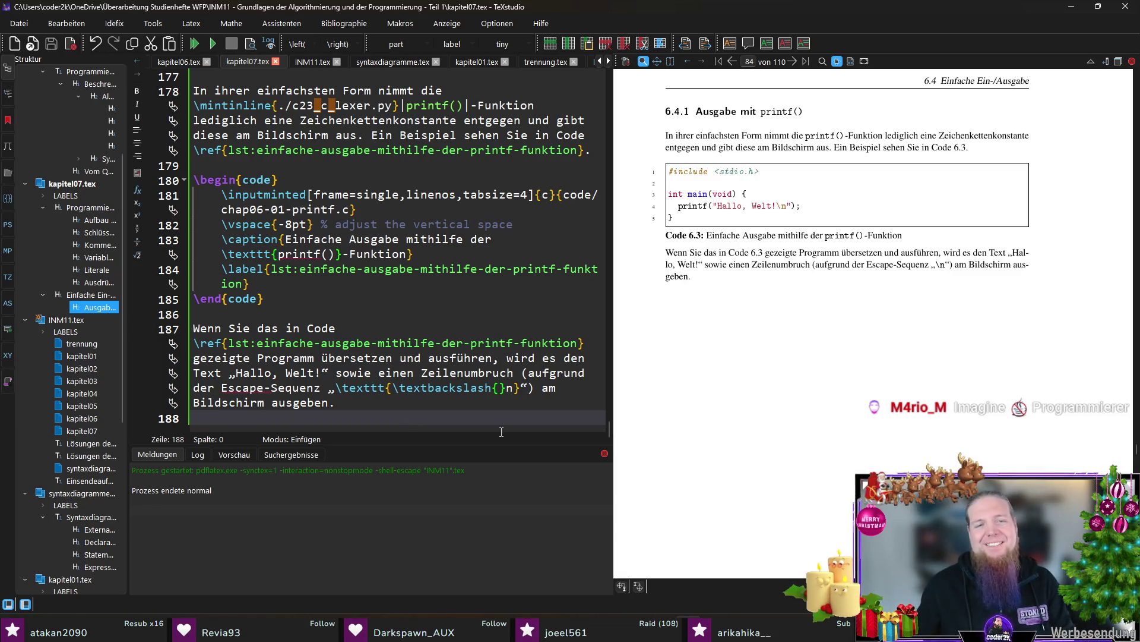
scroll(872, 370, "down", 1)
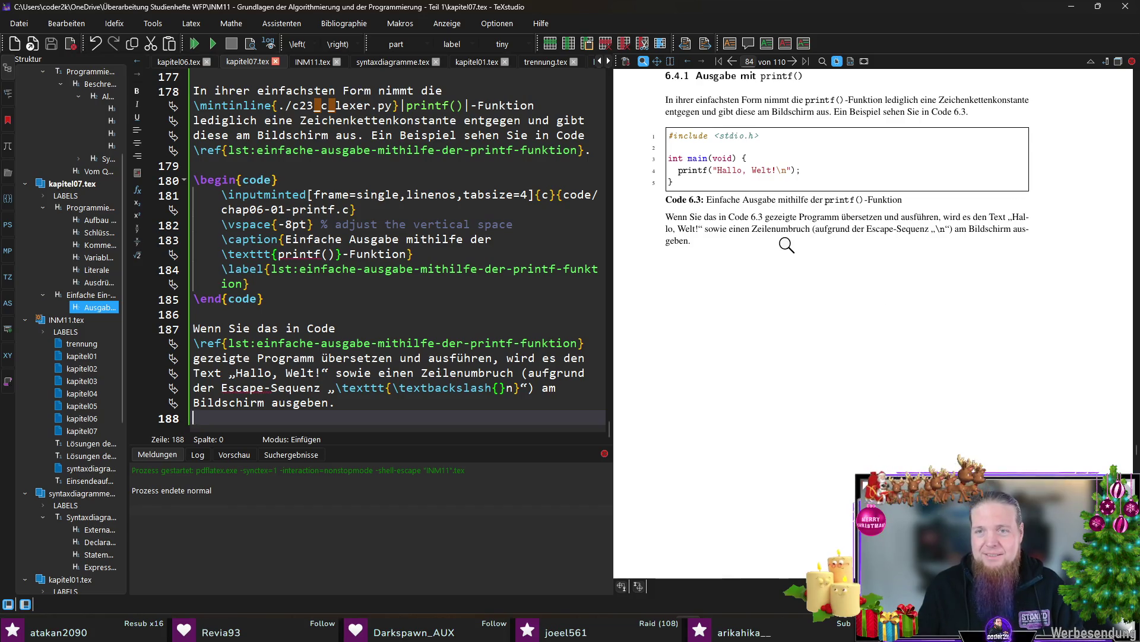
left_click(939, 231)
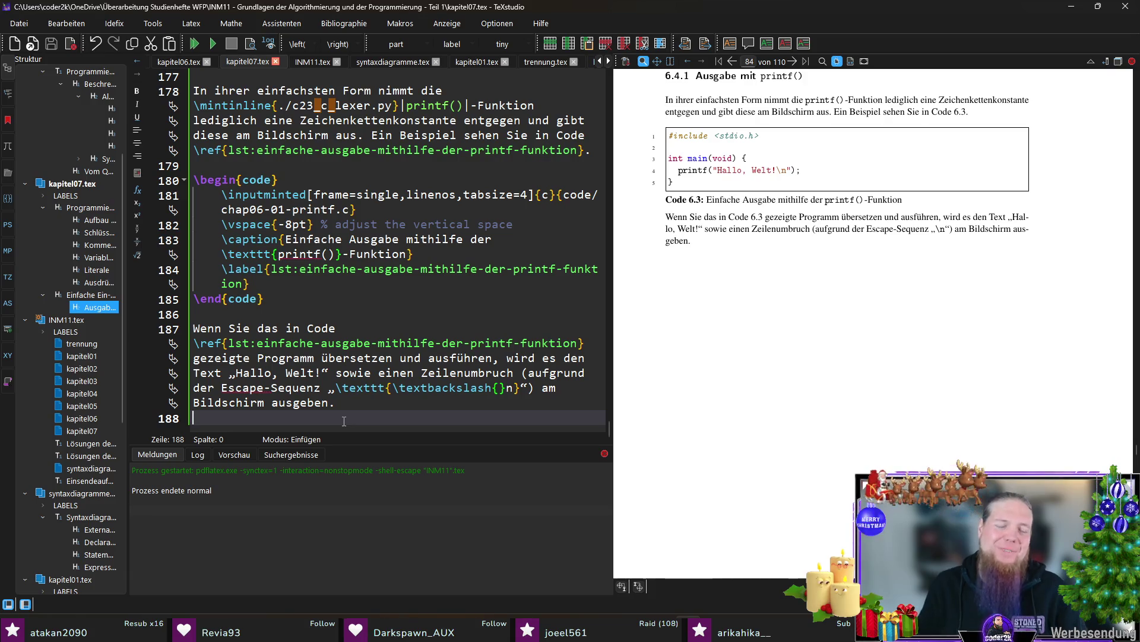
Add an empty line below the Hallo-Welt paragraph for the next paragraph
key("Return")
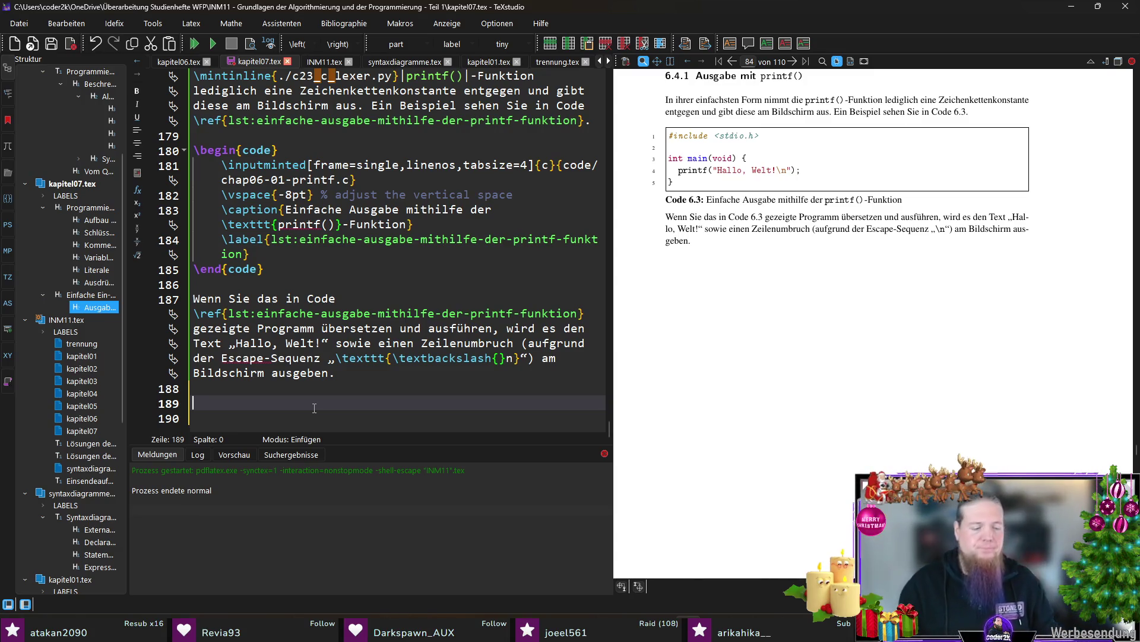
type("Das Zeichenkettenliteral, das ")
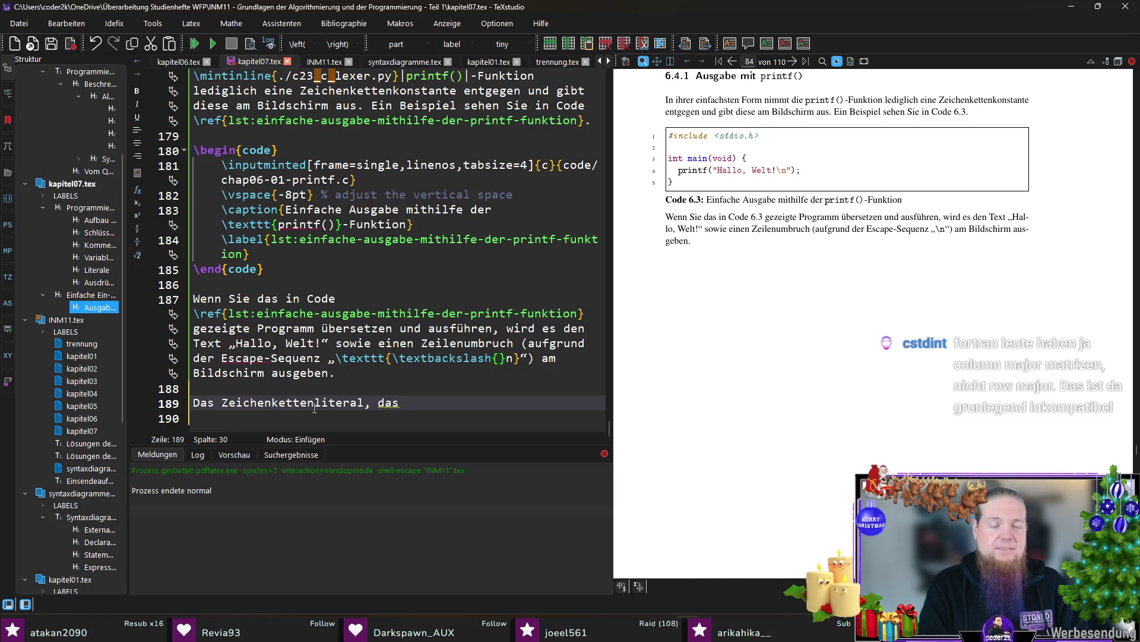
type("an \\m")
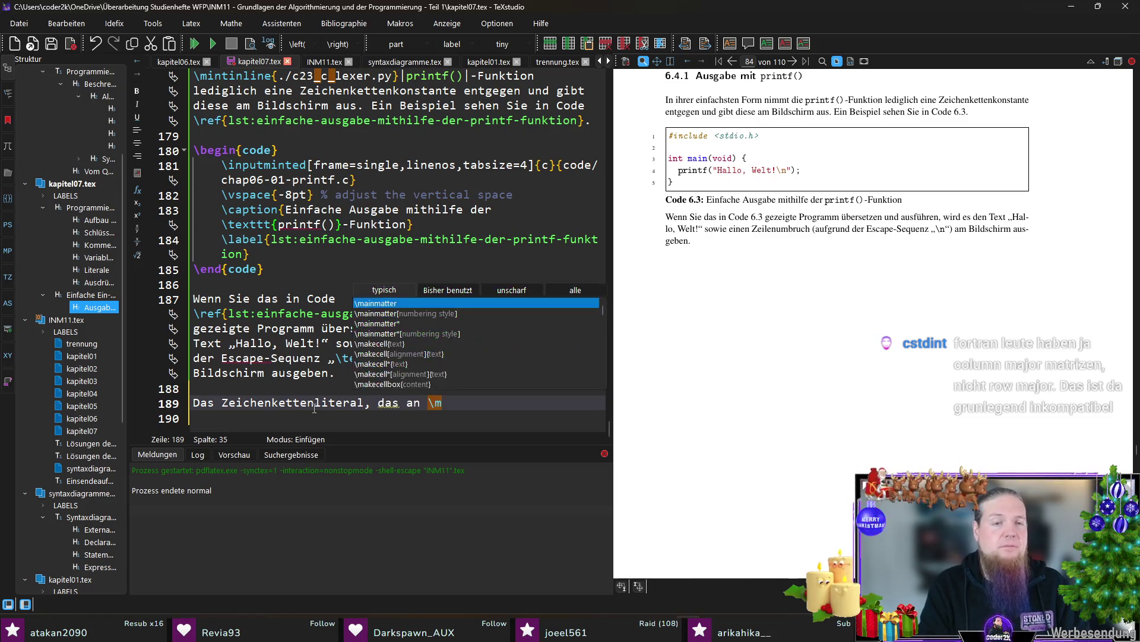
type("intinline{./c23_c_lexer.py}|printf()|")
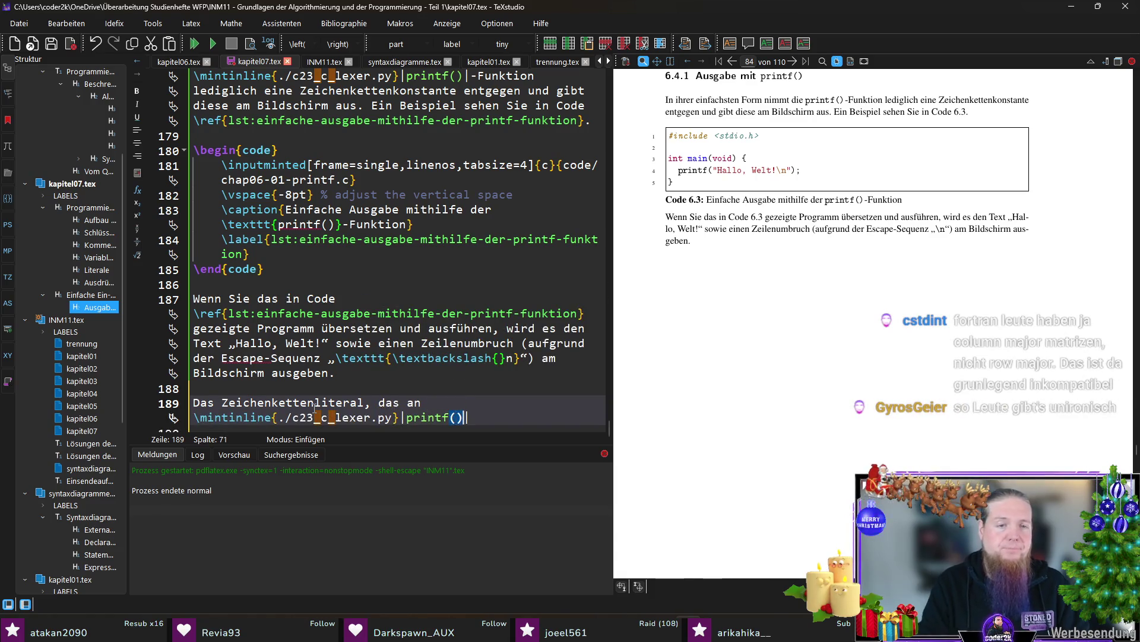
type(" übergeben wird, ")
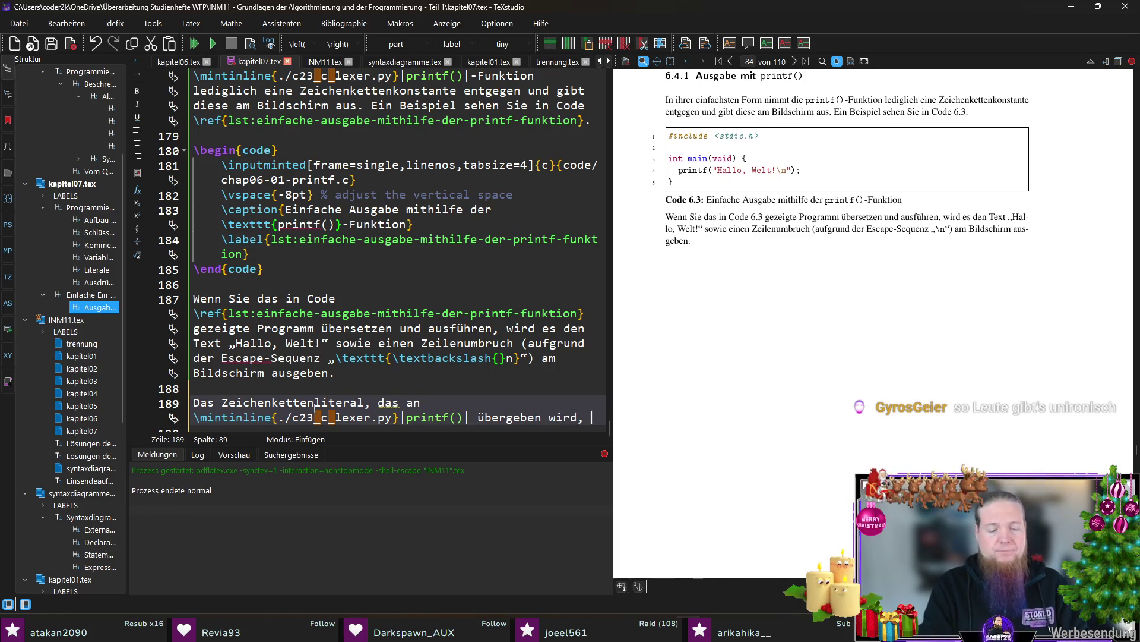
type("kann auch Platzhalter enthalten")
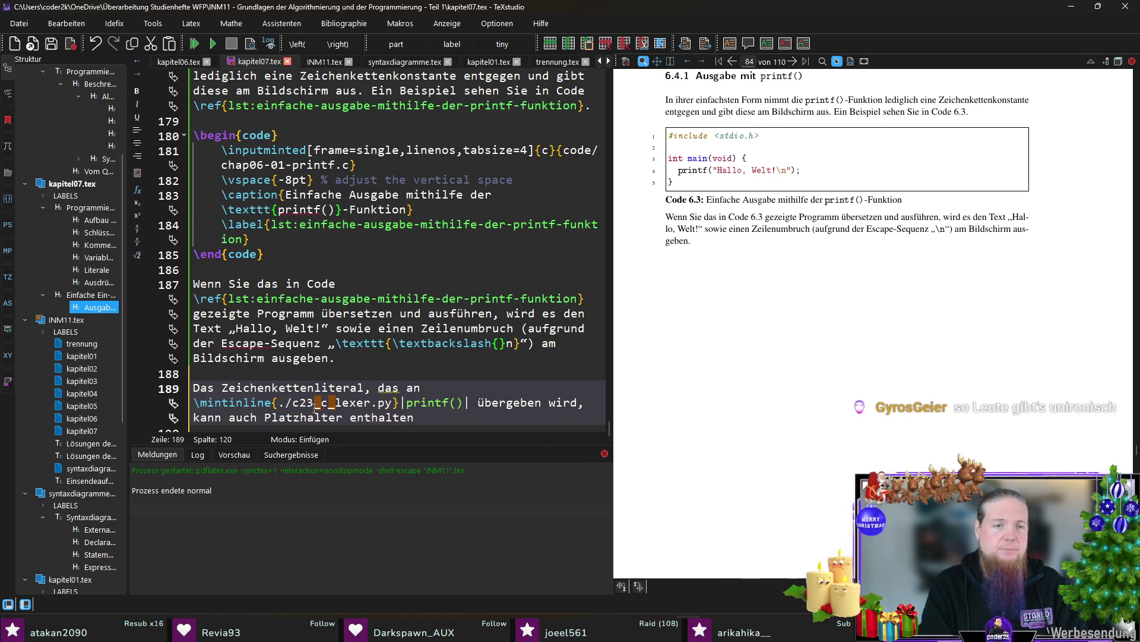
type(".")
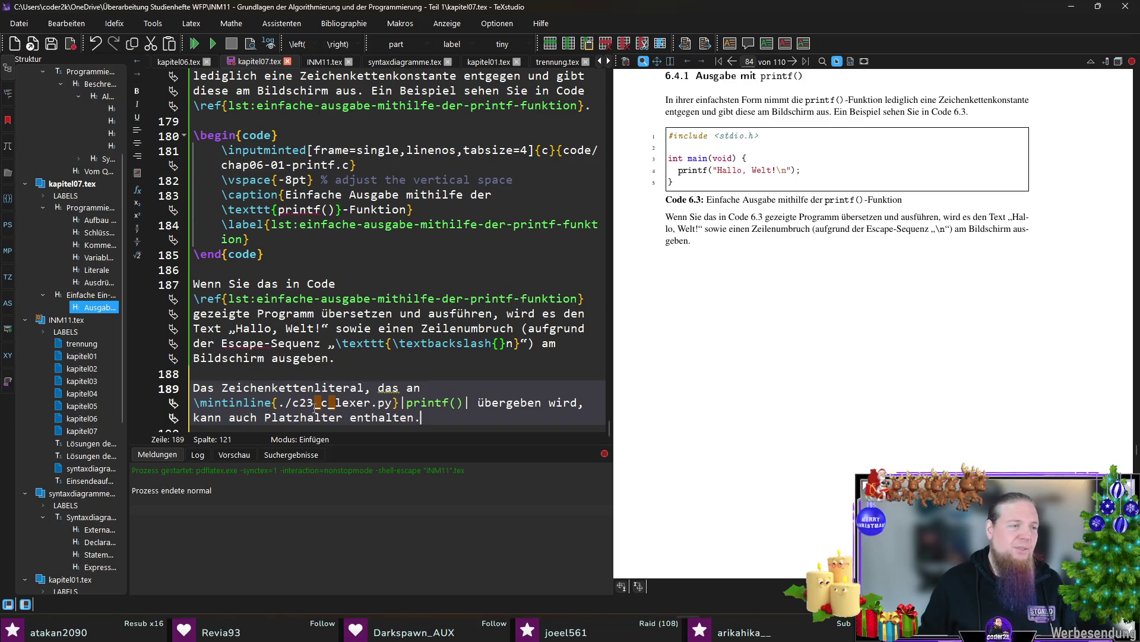
scroll(315, 410, "down", 1)
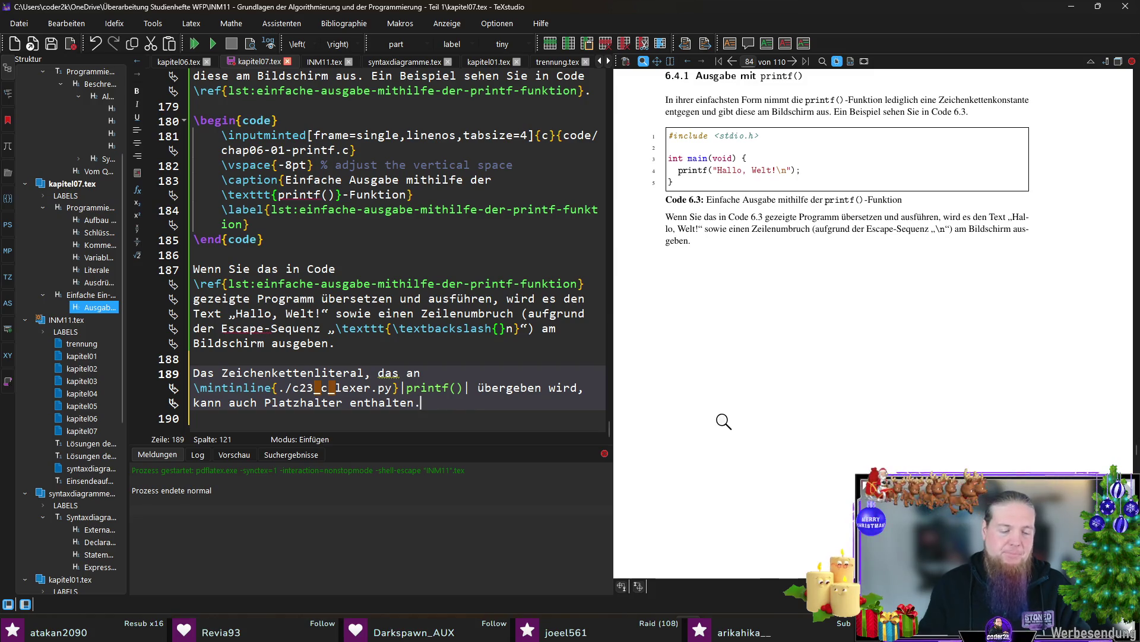
type(" Welchen")
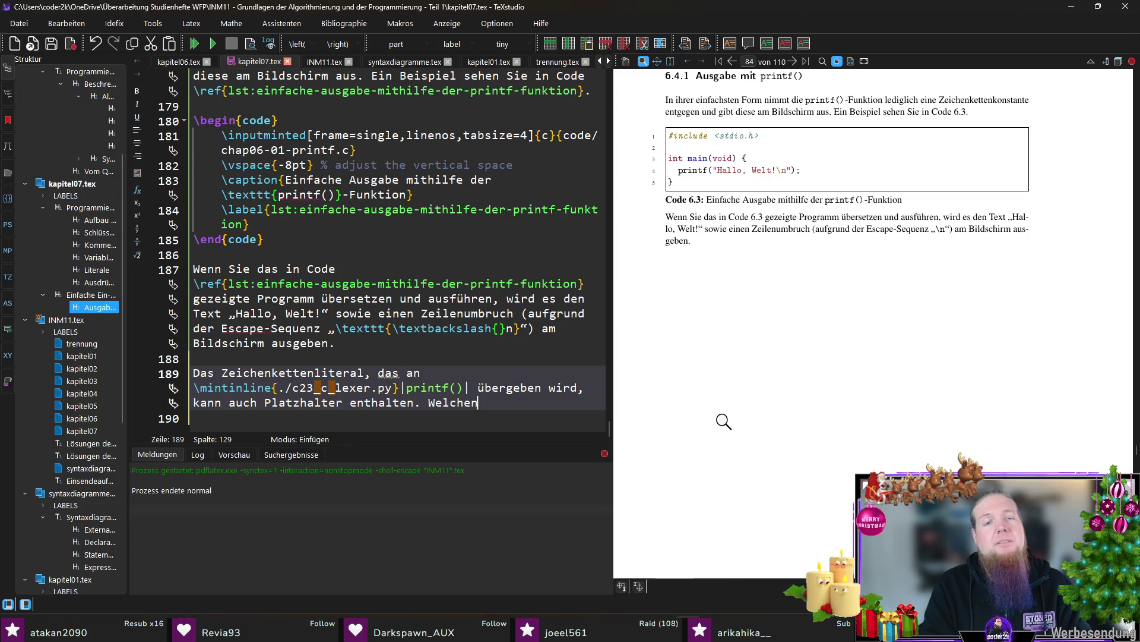
Define quoted conversion specifications as placeholders starting with the escaped \texttt{\%} sign
key("BackSpace")
key("BackSpace")
key("BackSpace")
key("BackSpace")
key("BackSpace")
key("BackSpace")
key("BackSpace")
type("Diese Platzhalter werden")
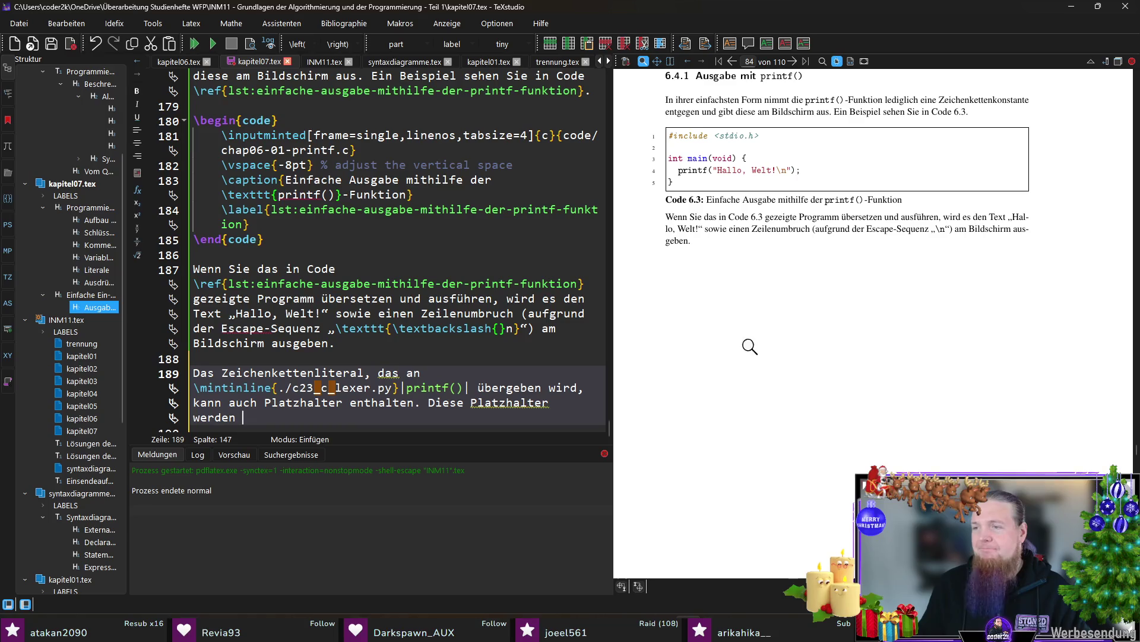
scroll(521, 420, "down", 1)
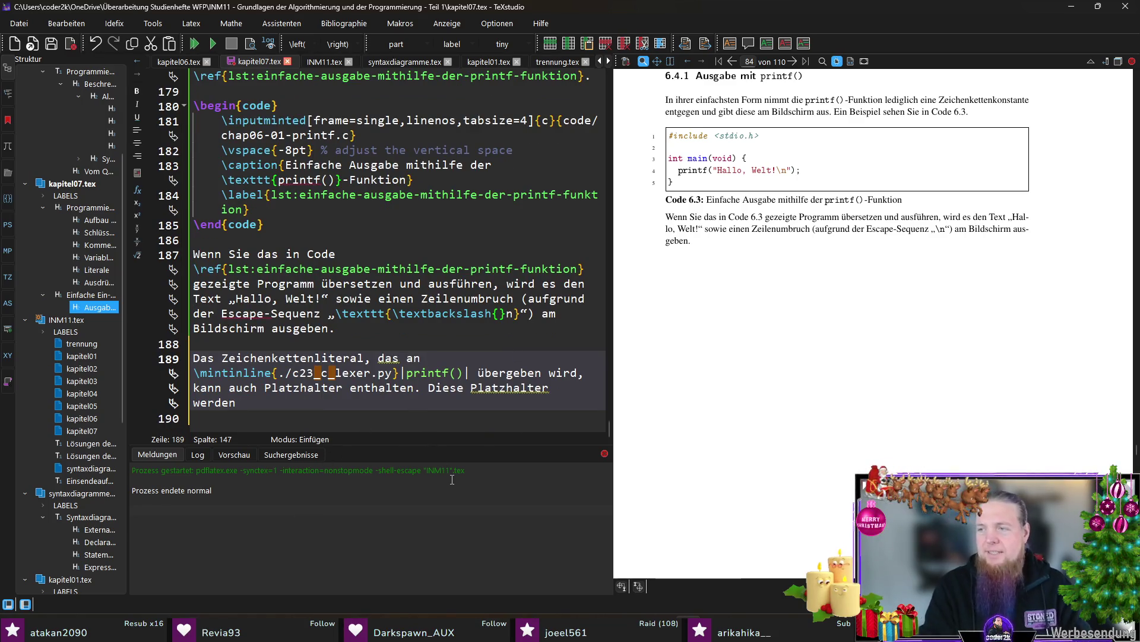
type("extbf{Umwandlungs")
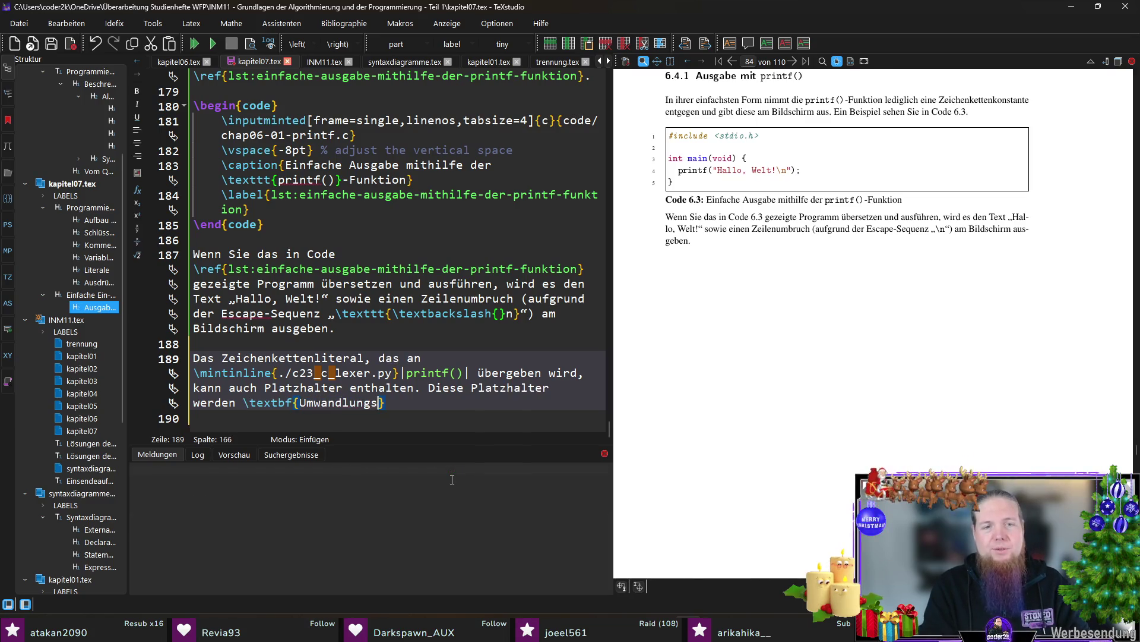
type("spezifikationen")
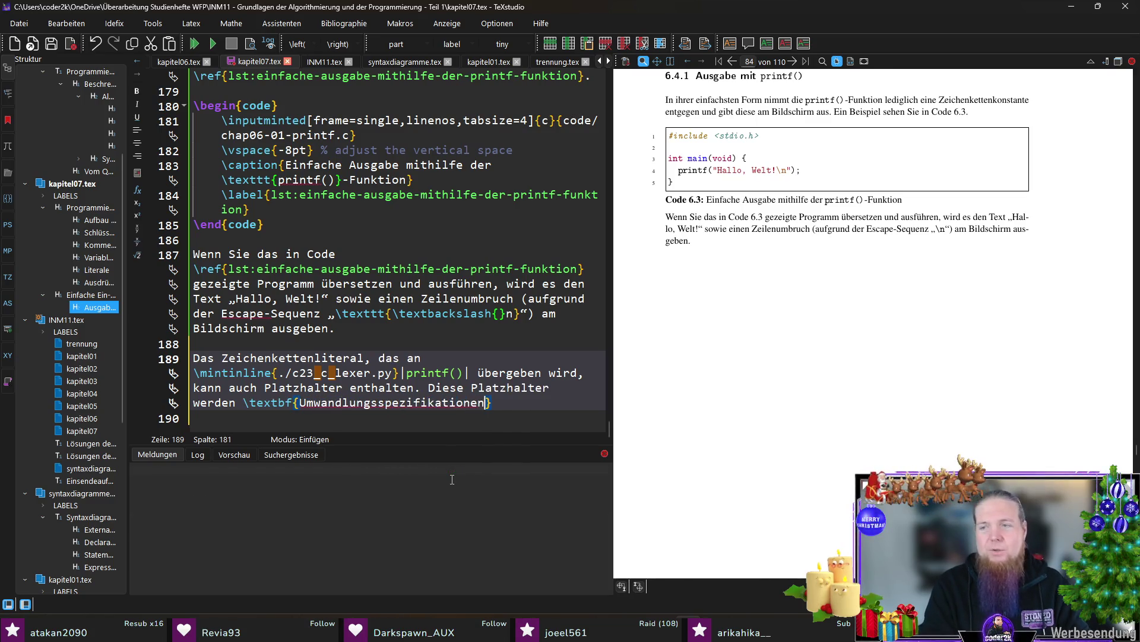
type(" (")
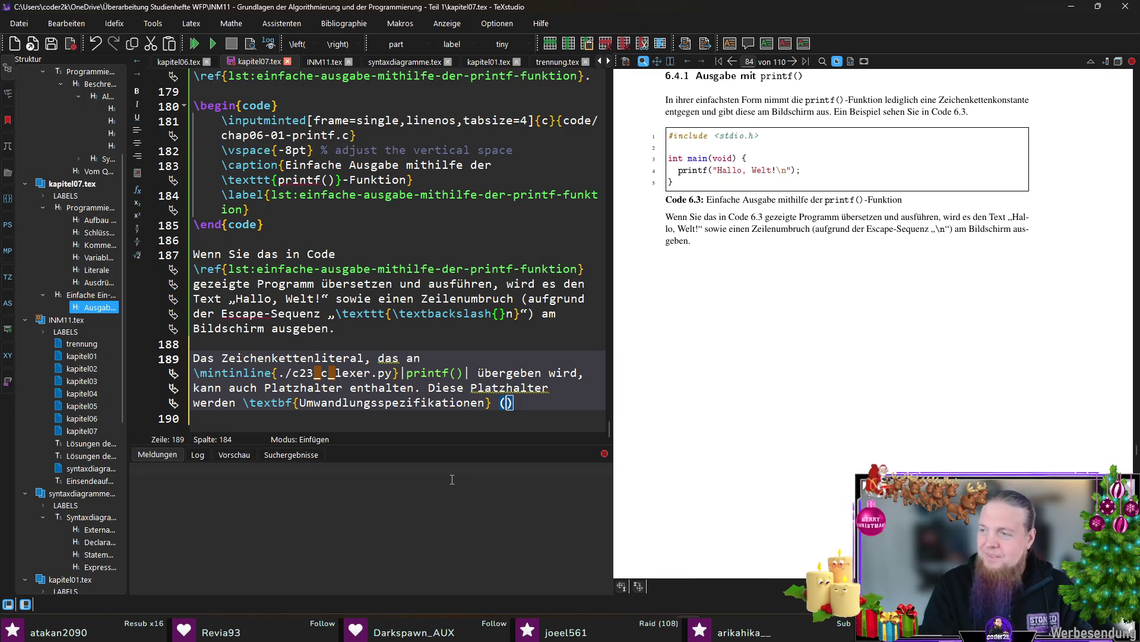
type("engl. \\t")
type(" \textit{")
type("„")
type("conversion spe")
type("cifica")
type("\"")
key("End")
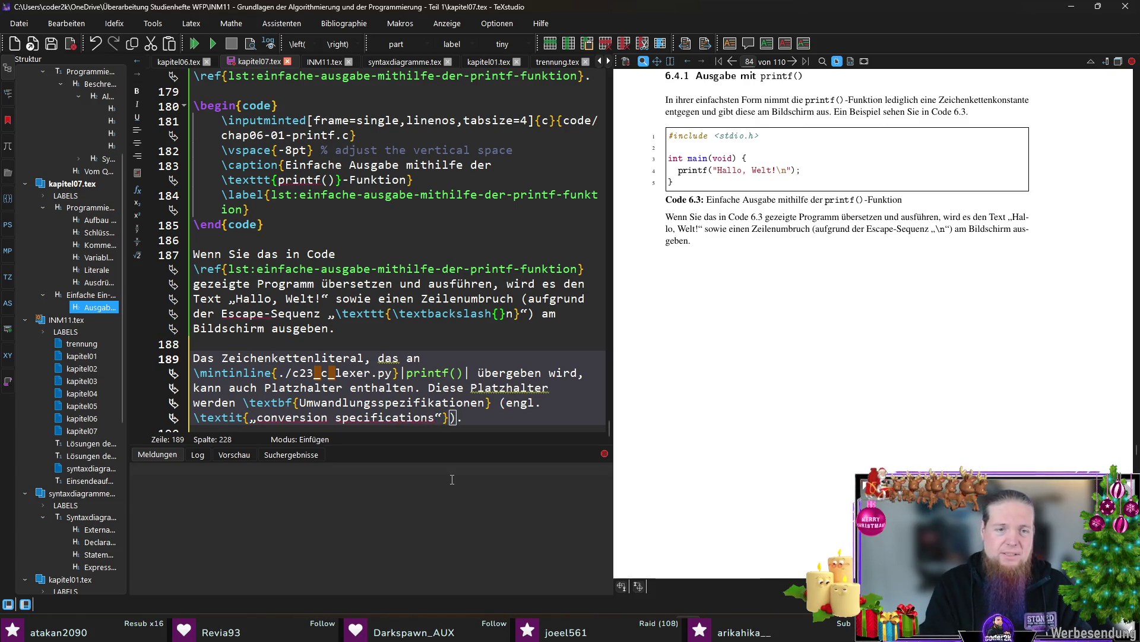
type(".")
type(" genannt")
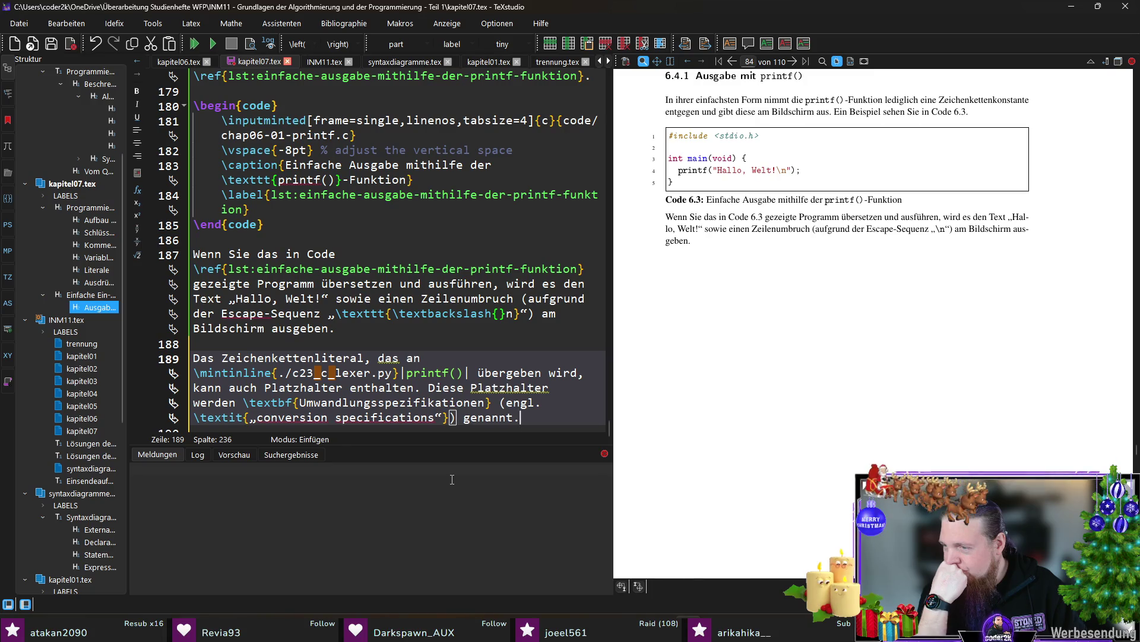
type("Sie begi")
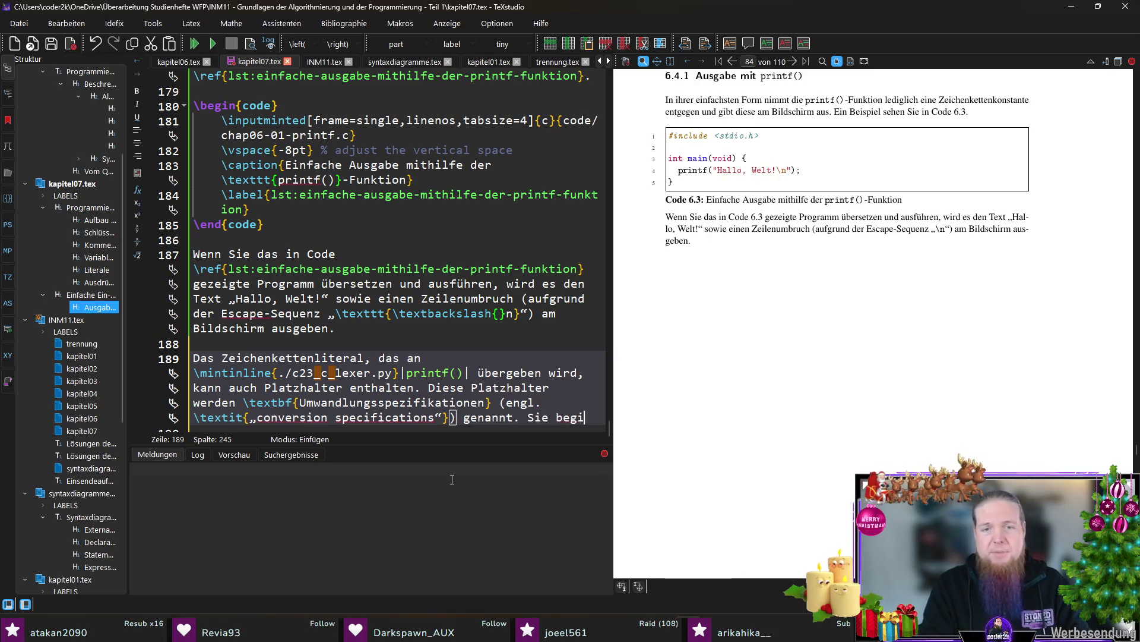
type("nnen jeweils mit ")
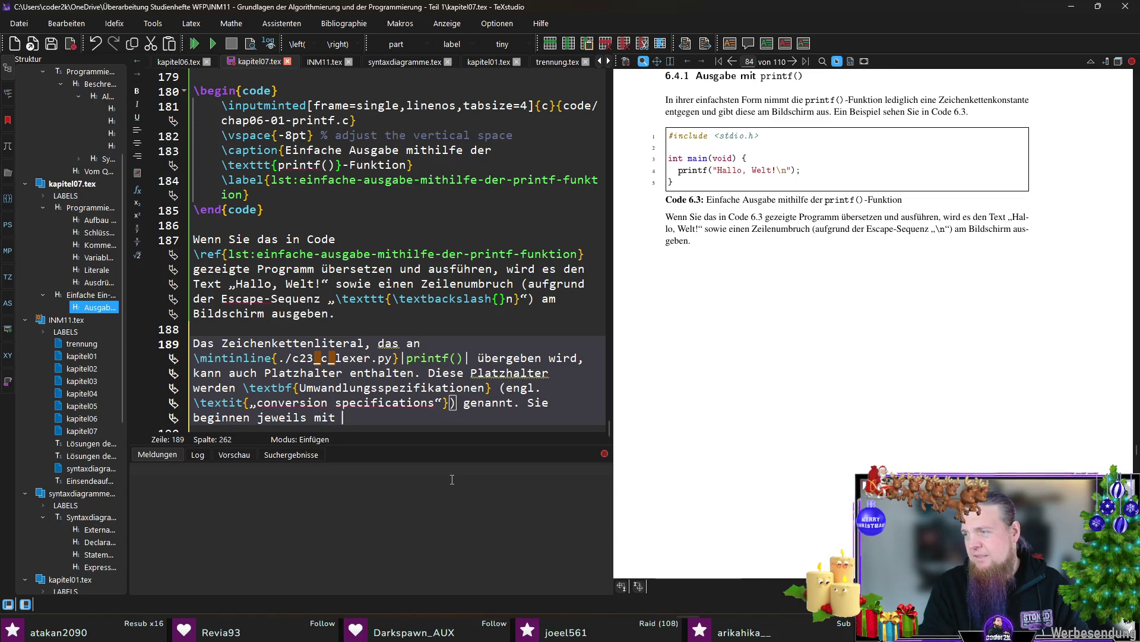
type("einem Prozentzeichen (\\texttt{")
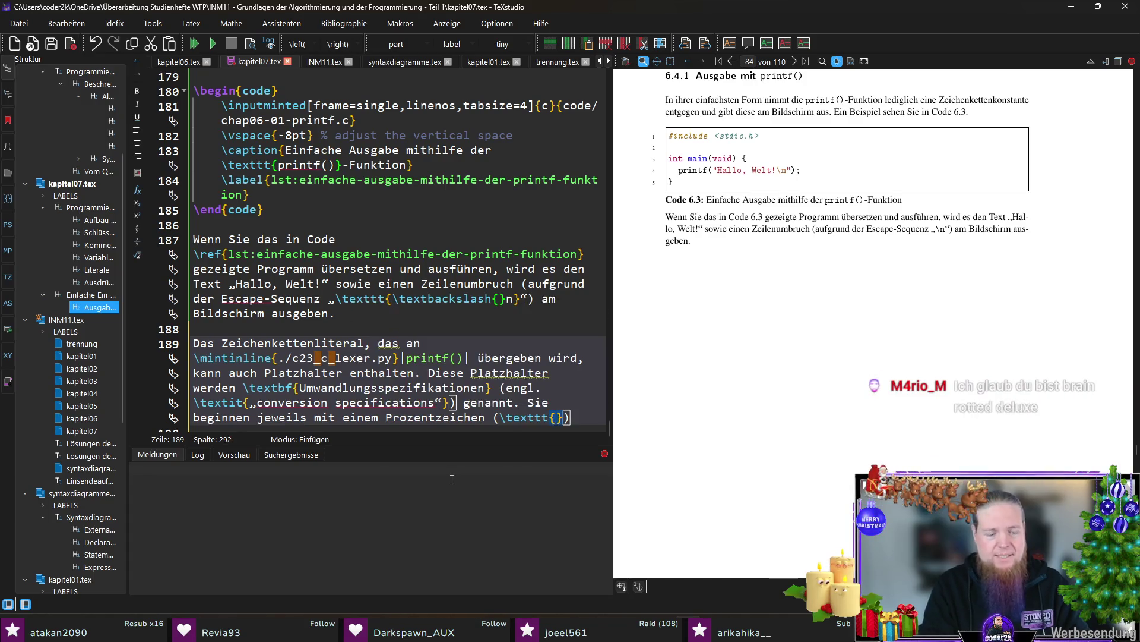
type("%")
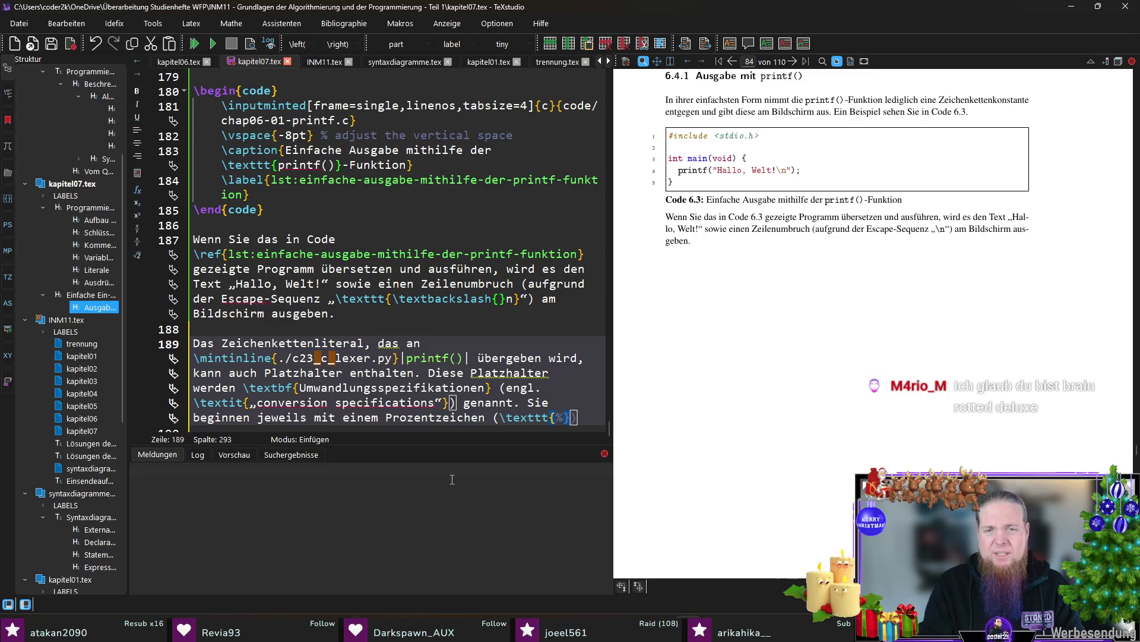
type("\\")
key("End")
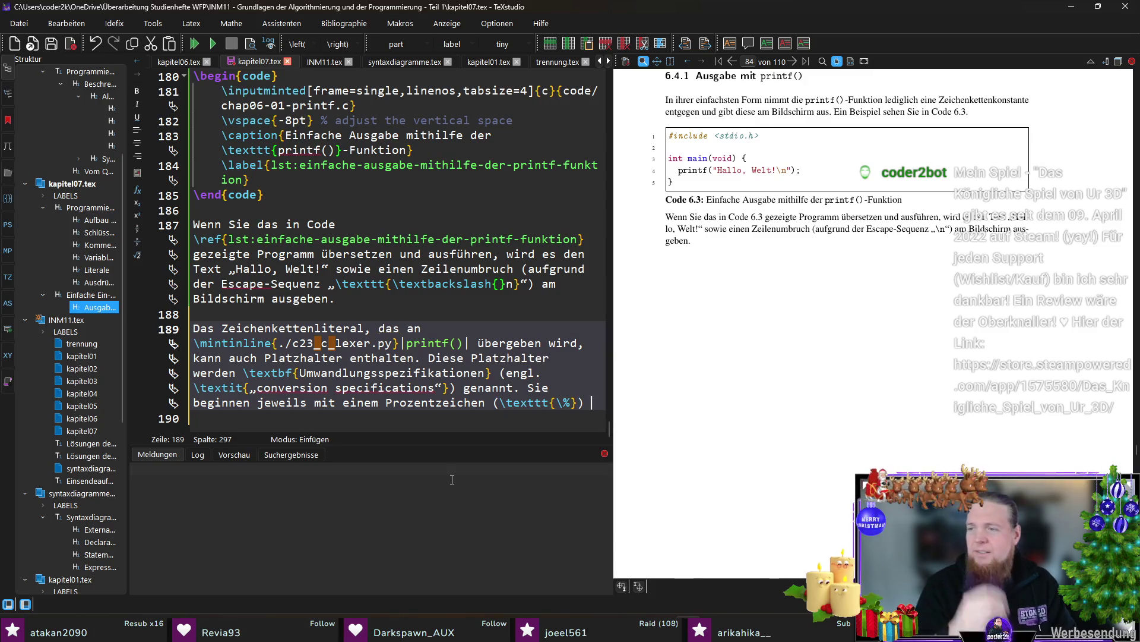
type("und werden")
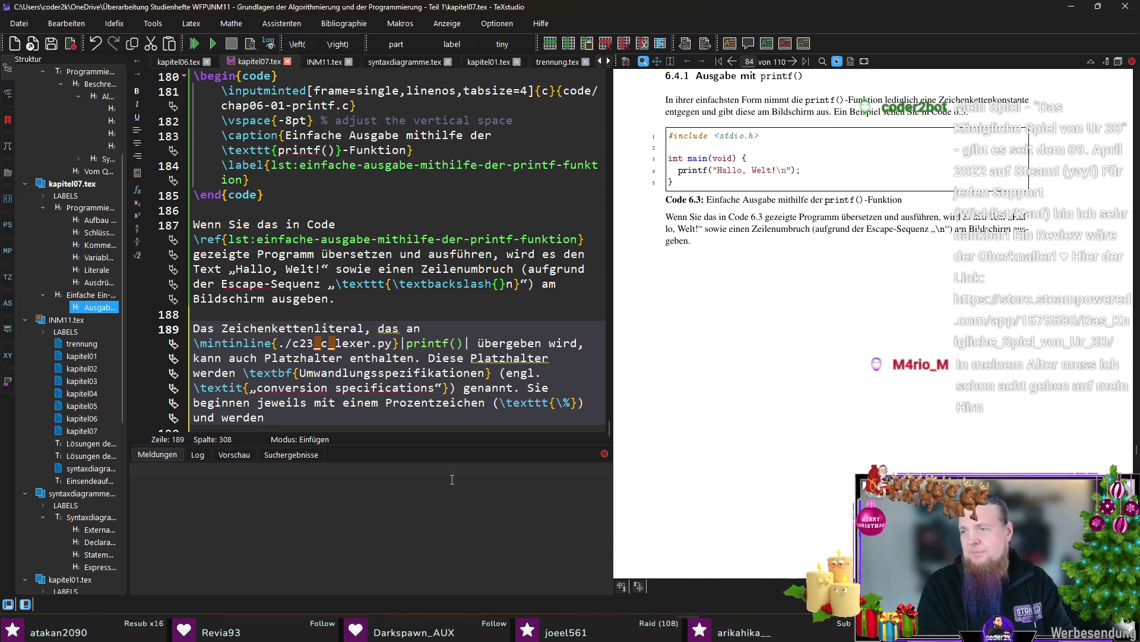
type(" für die Ausgabe durch die Werte")
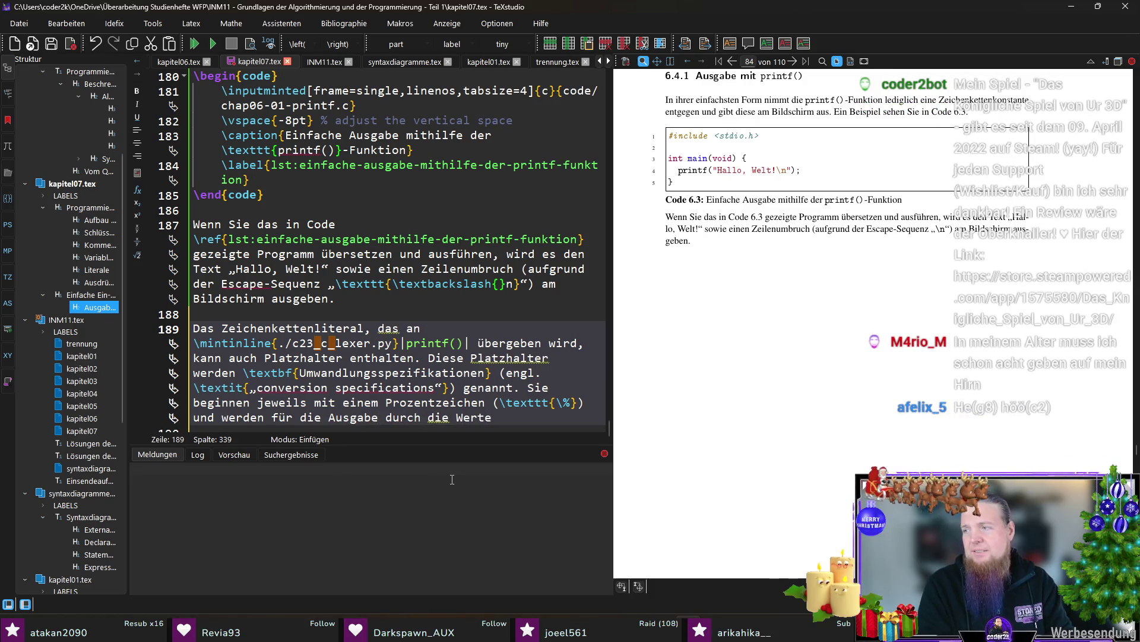
Reword the ending to 'im Rahmen der Ausgabe durch zusätzlich übergebene Werte ersetzt.' and compile
key("ctrl+shift+Left")
key("ctrl+shift+Left")
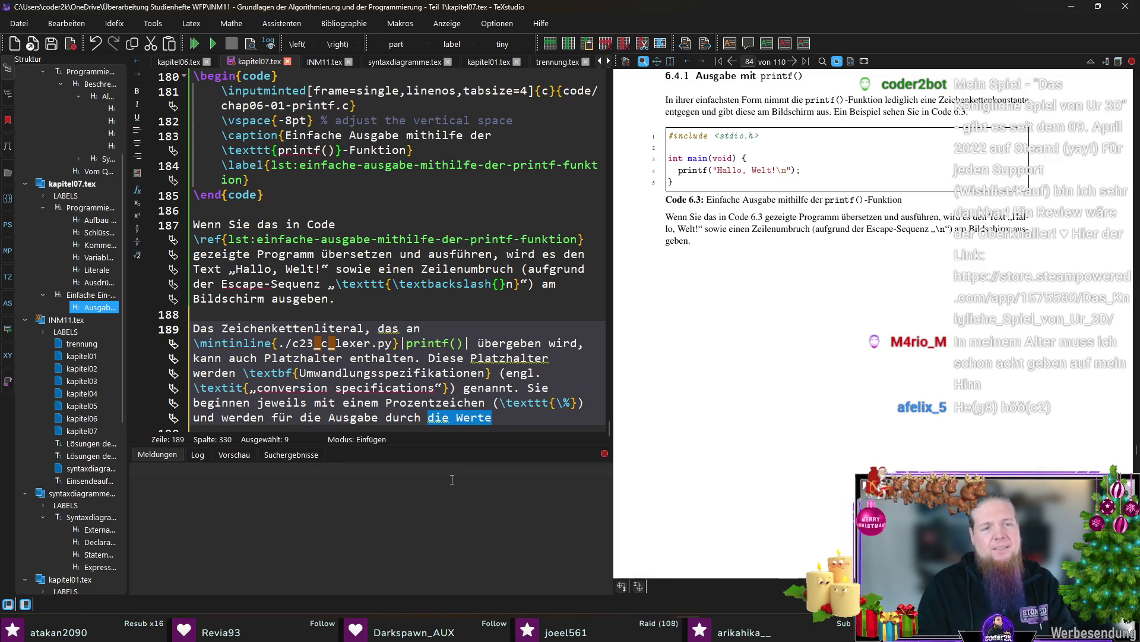
key("ctrl+shift+Left")
key("ctrl+shift+Left")
key("ctrl+shift+Left")
type("im Rahmen der Ausgabe ")
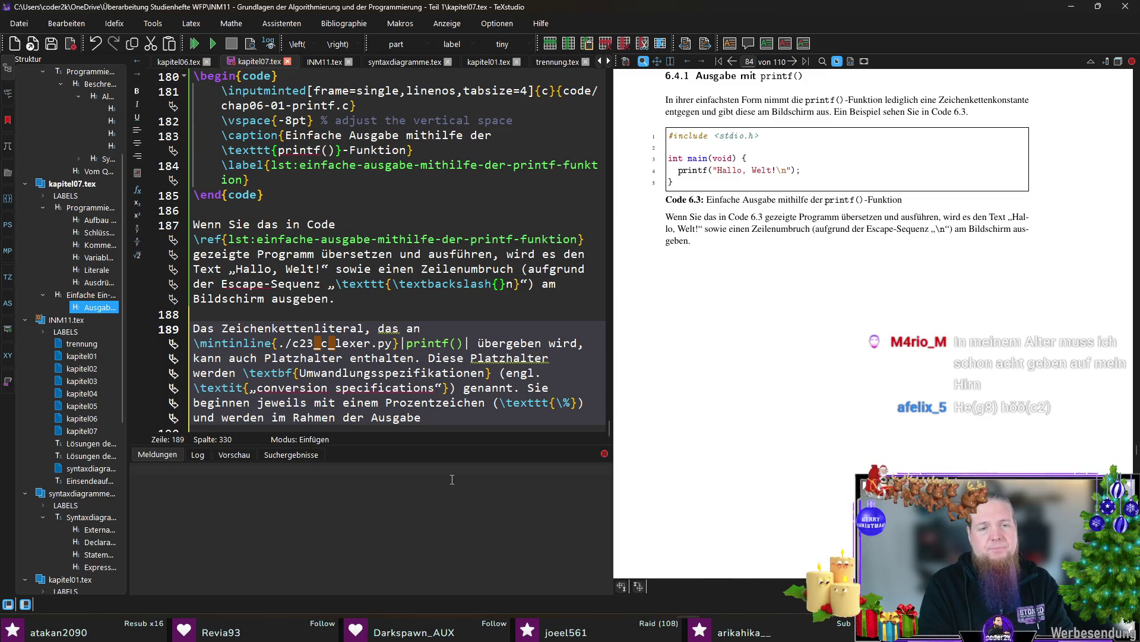
type("durch zusätzlich übergebene Werte ersetzt.")
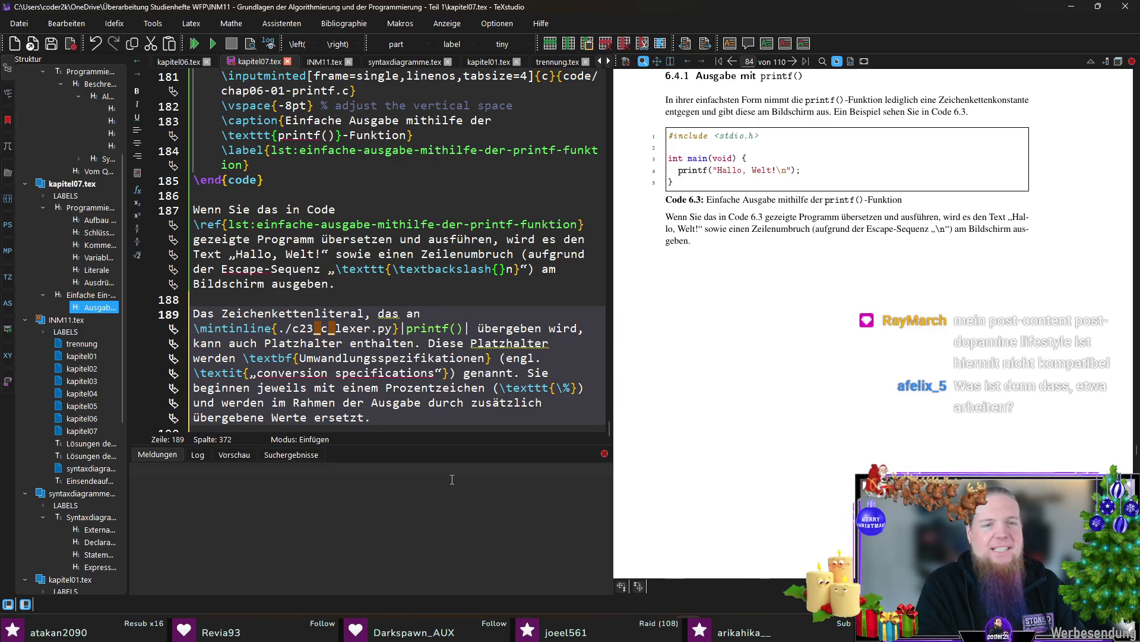
key("Return")
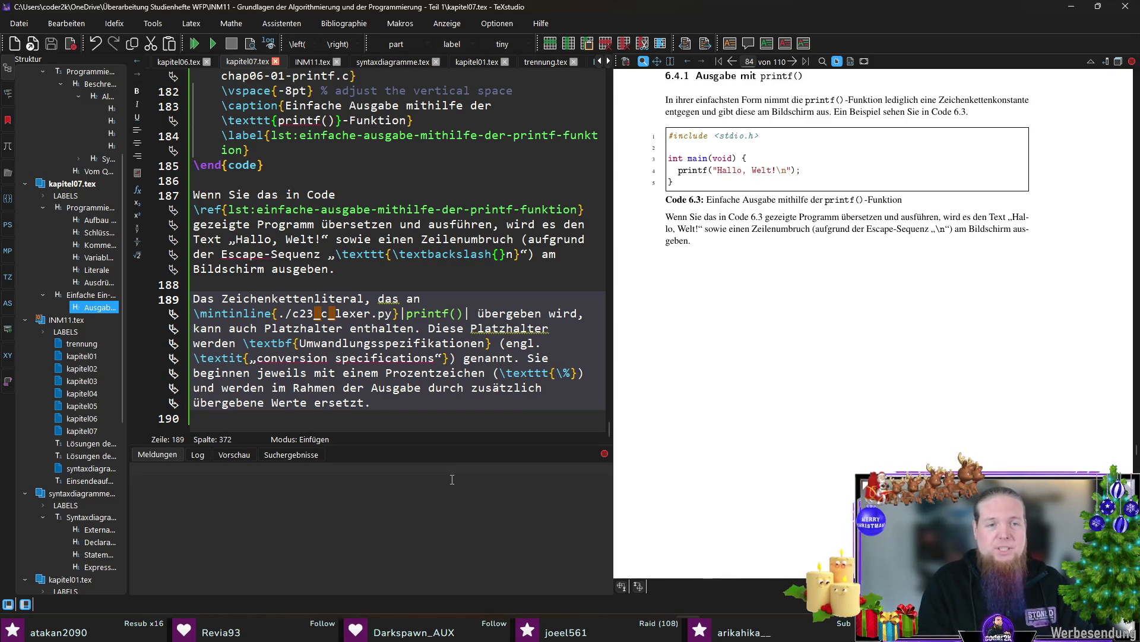
key("F5")
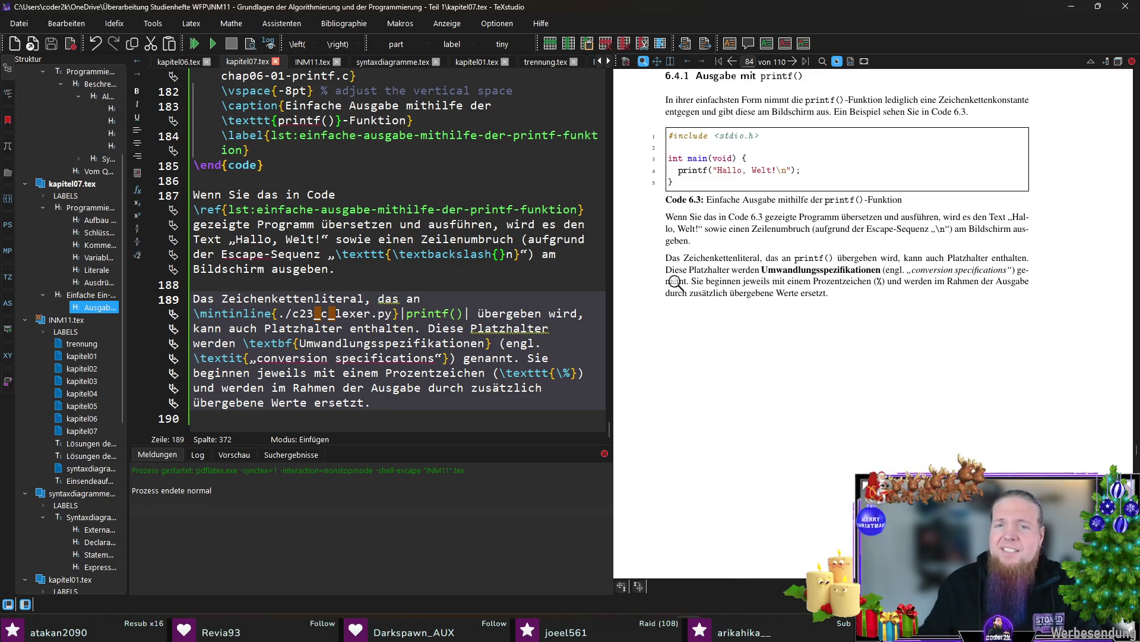
Magnify the new paragraph in the PDF preview, then switch over to VS Code
left_click_drag(695, 260, 765, 258)
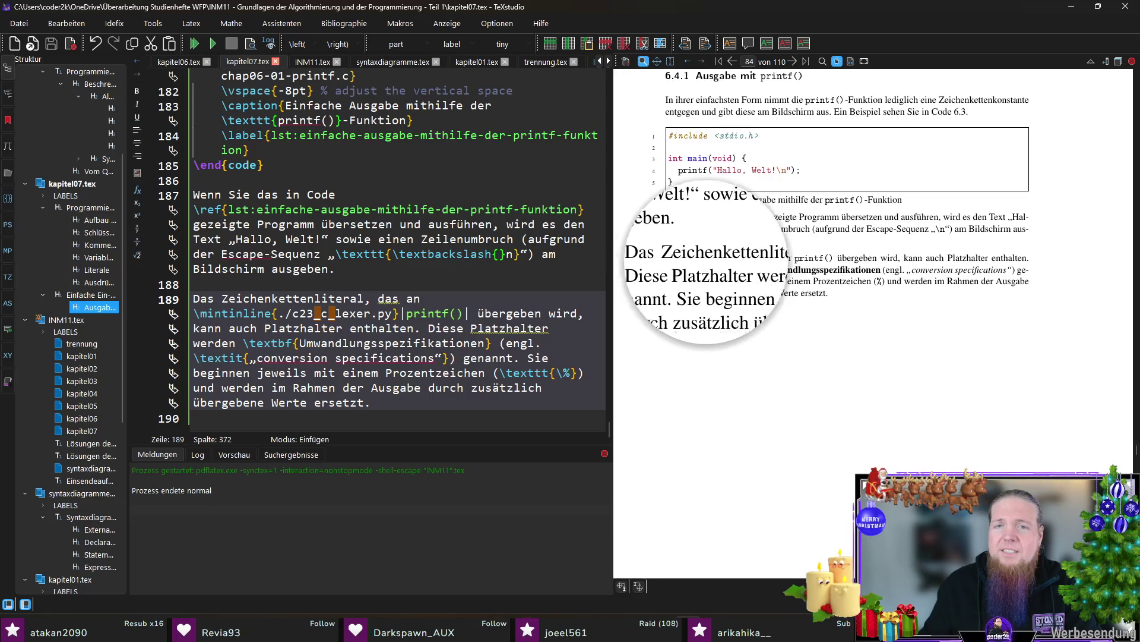
left_click_drag(765, 261, 970, 271)
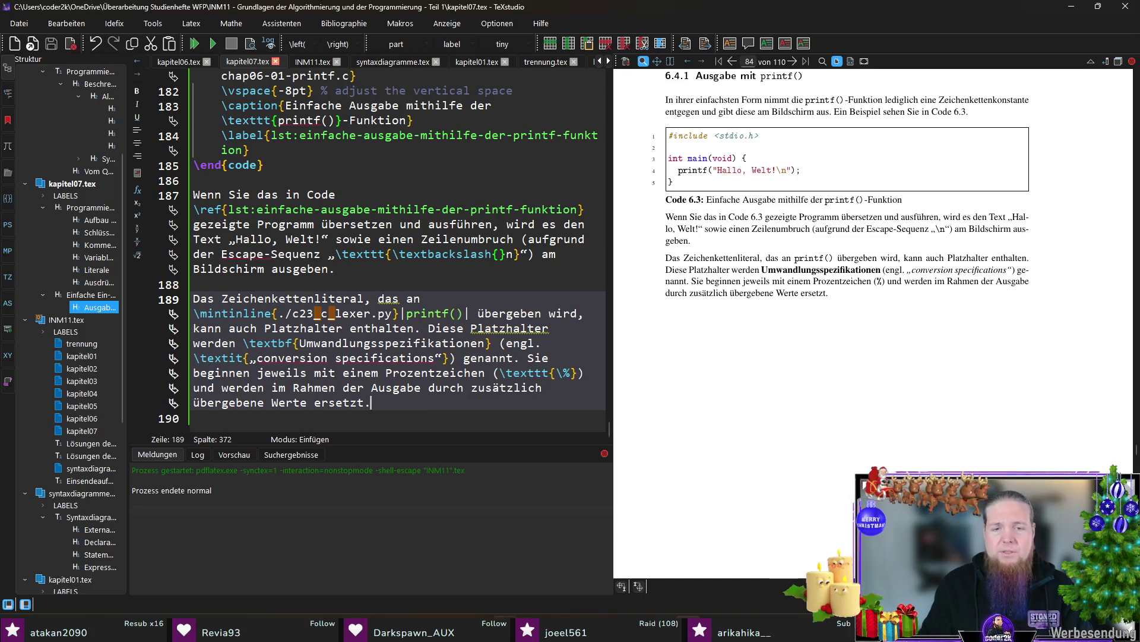
key("alt+Tab")
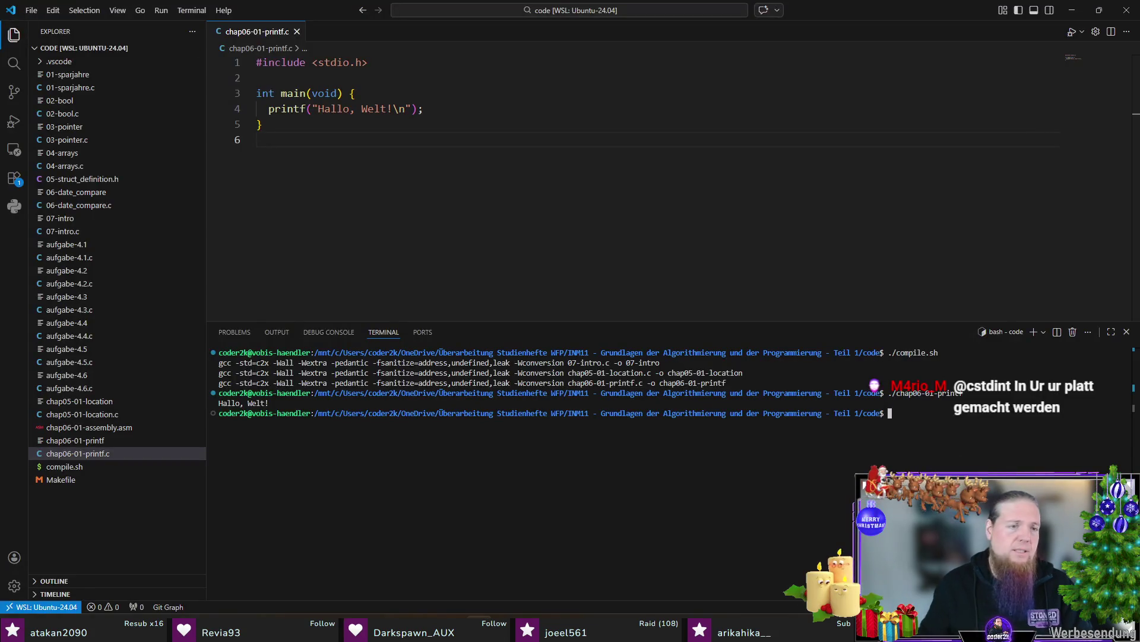
Create chap06-02-printf-placeholders.c with #include <stdio.h> and an empty int main(void), rejecting Copilot's body
double_click(161, 511)
type("chap")
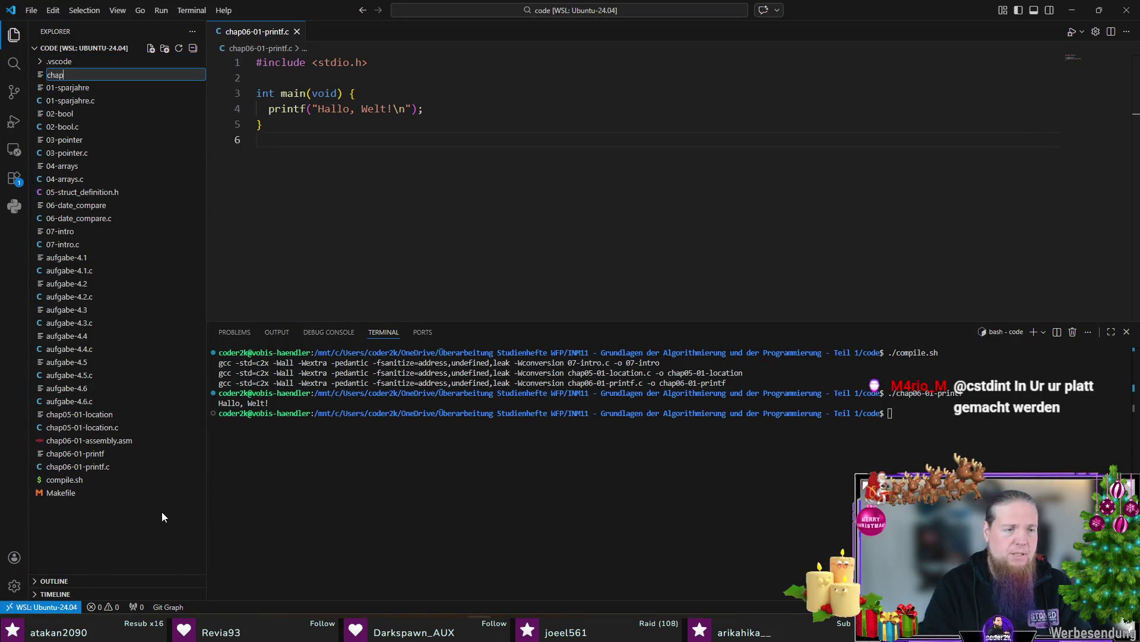
type("06-02-")
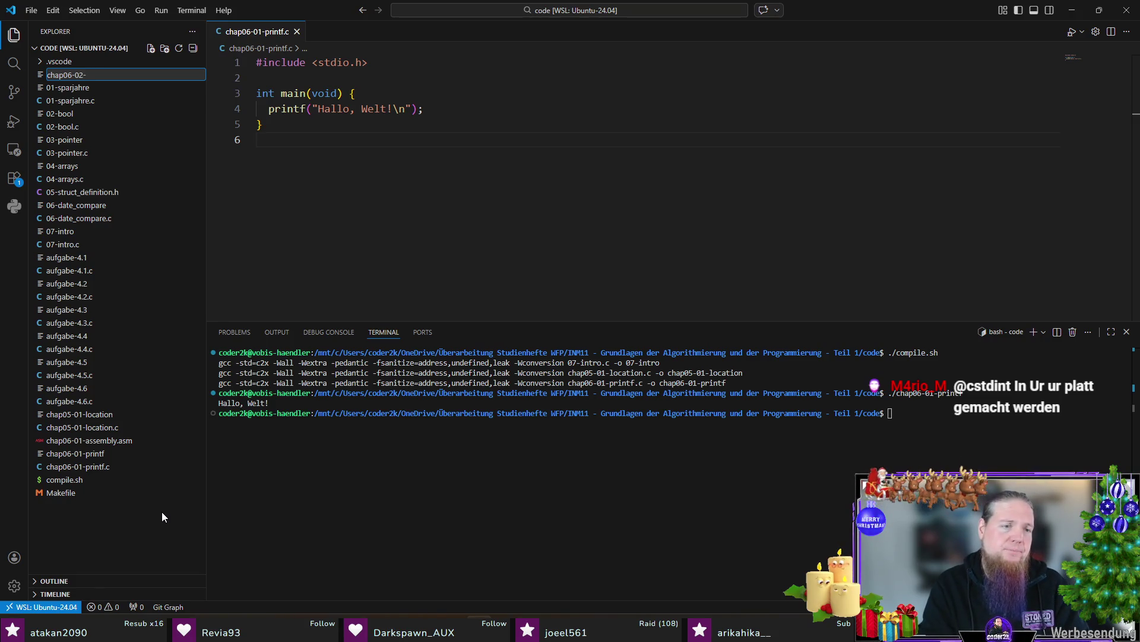
type("printf")
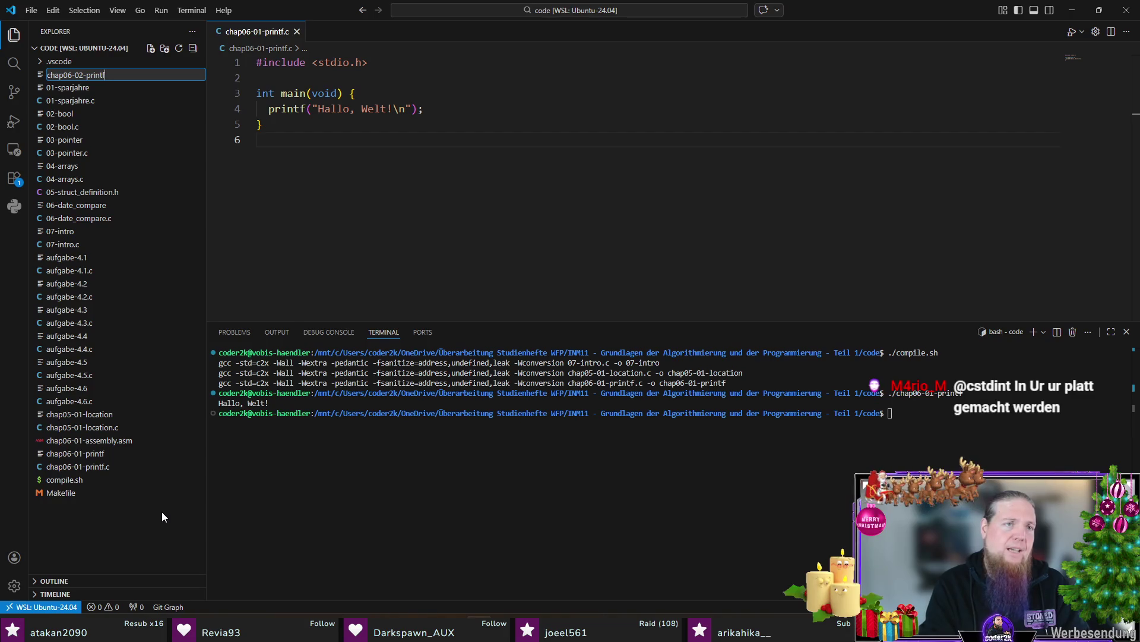
type(".c")
key("Return")
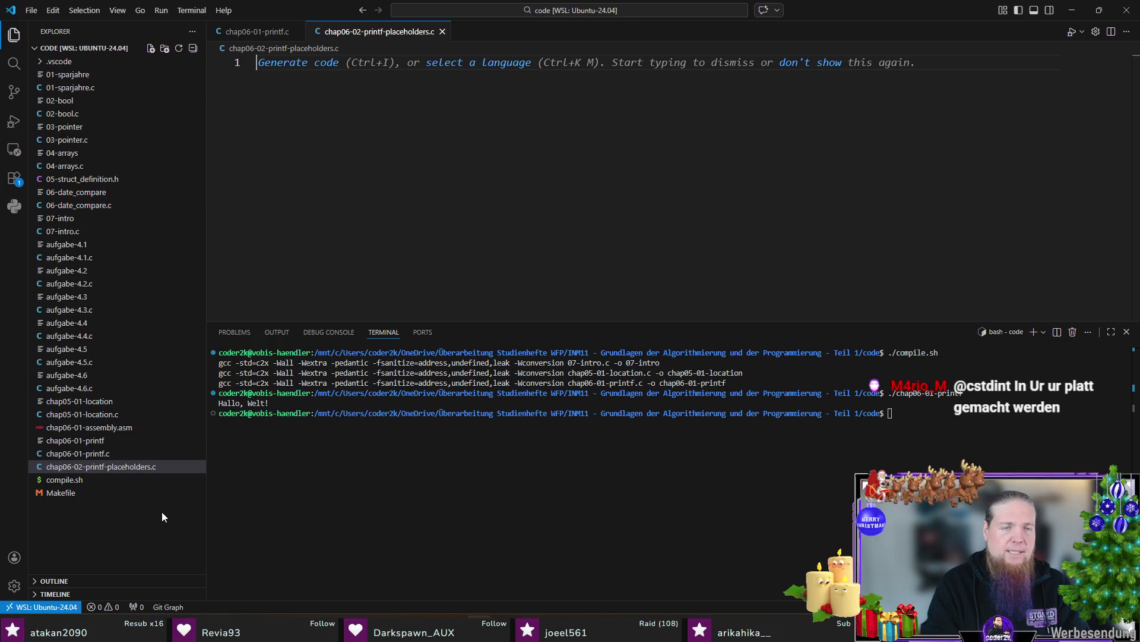
type("#include <stdio.h")
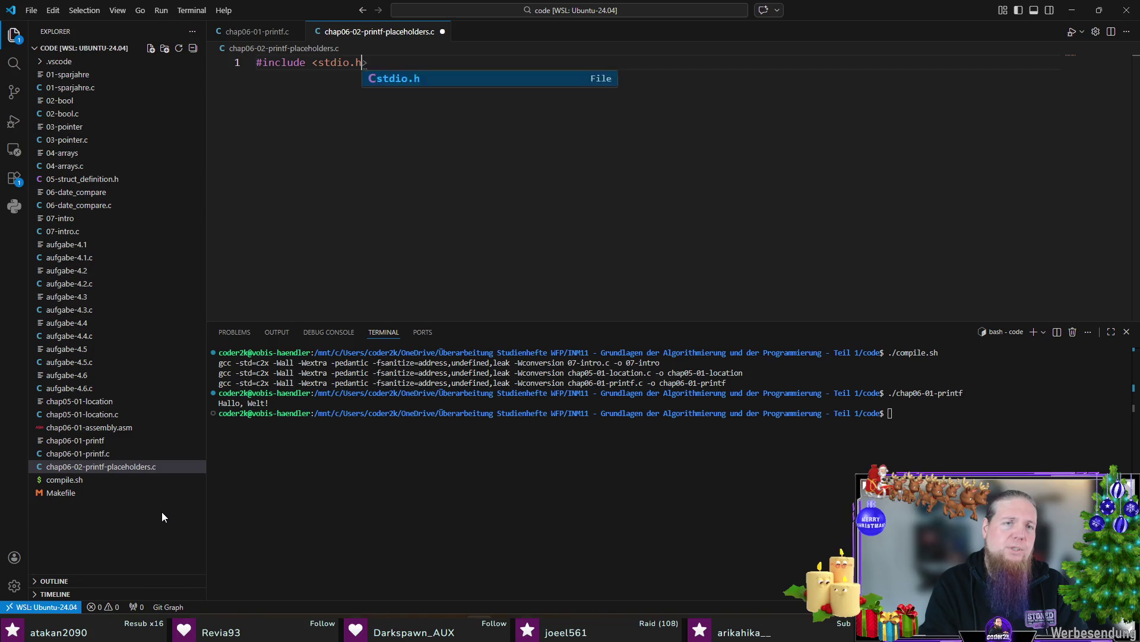
type(">")
key("Return")
key("Return")
type("main(void) {")
key("Return")
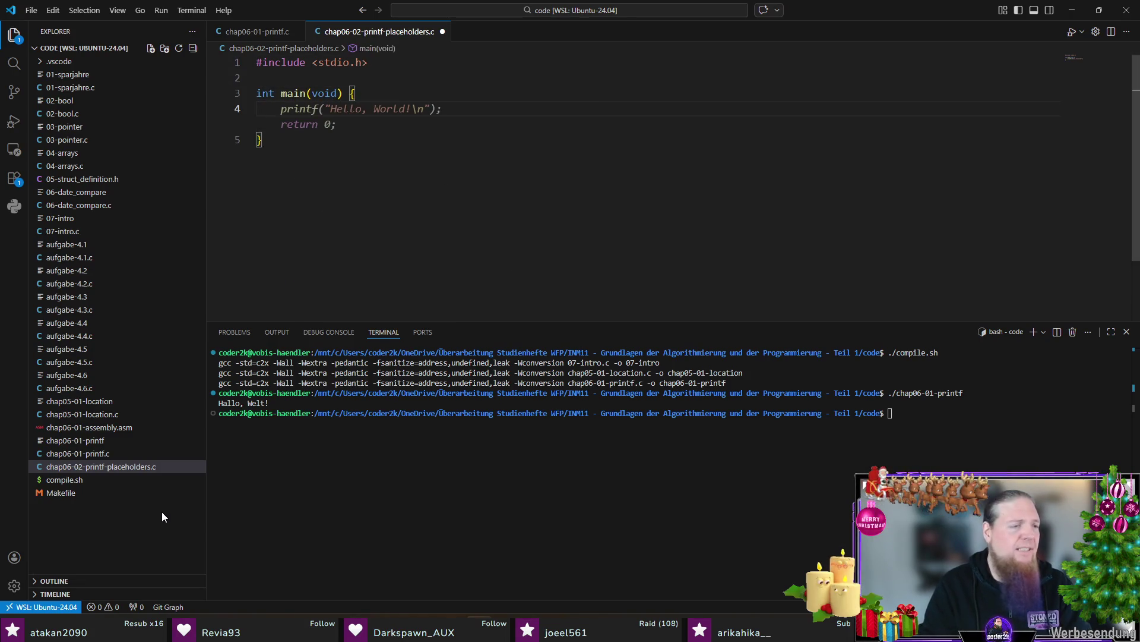
key("Escape")
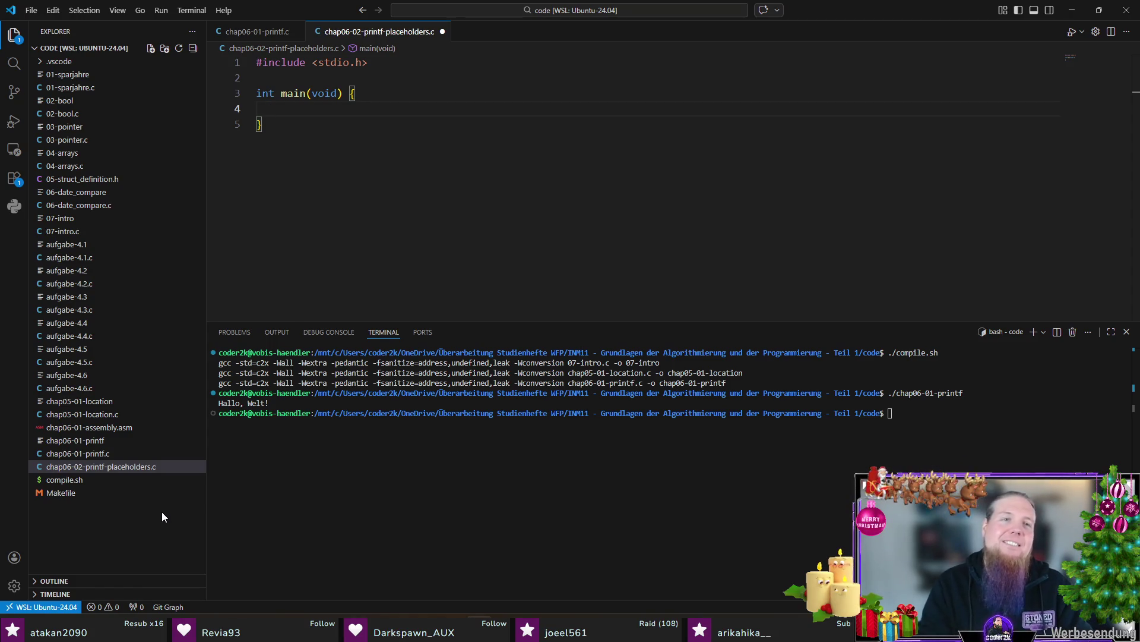
Add int n = 42; and the suggested printf, splitting the sentence into two printf calls at 'Leben,'
key("Tab")
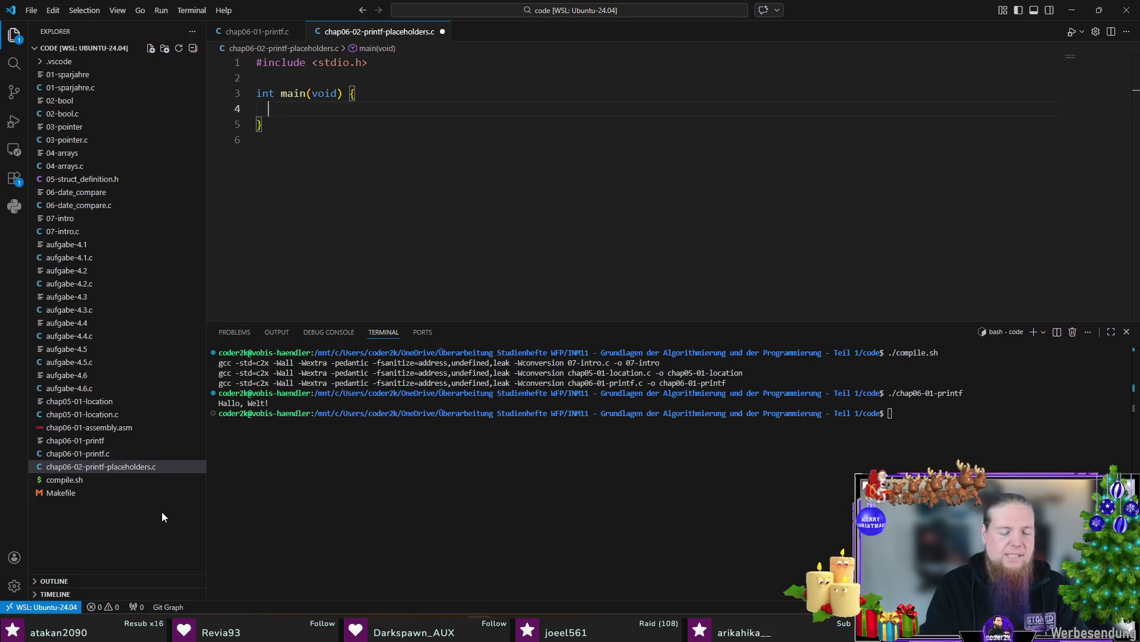
type("int n = ")
type("42;")
type("printf")
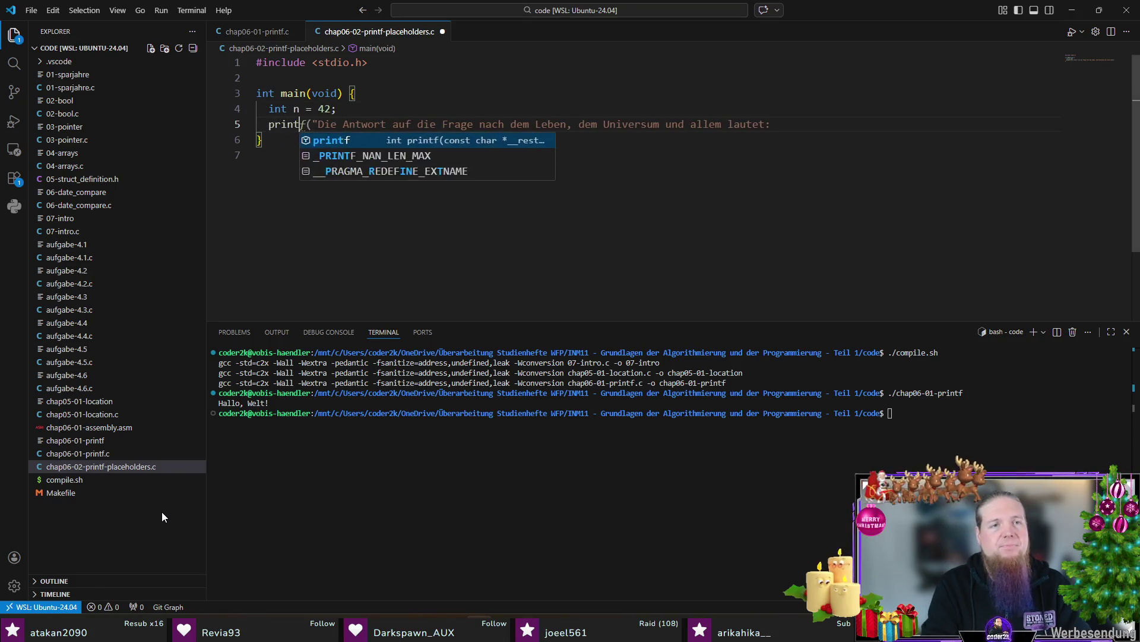
key("Escape")
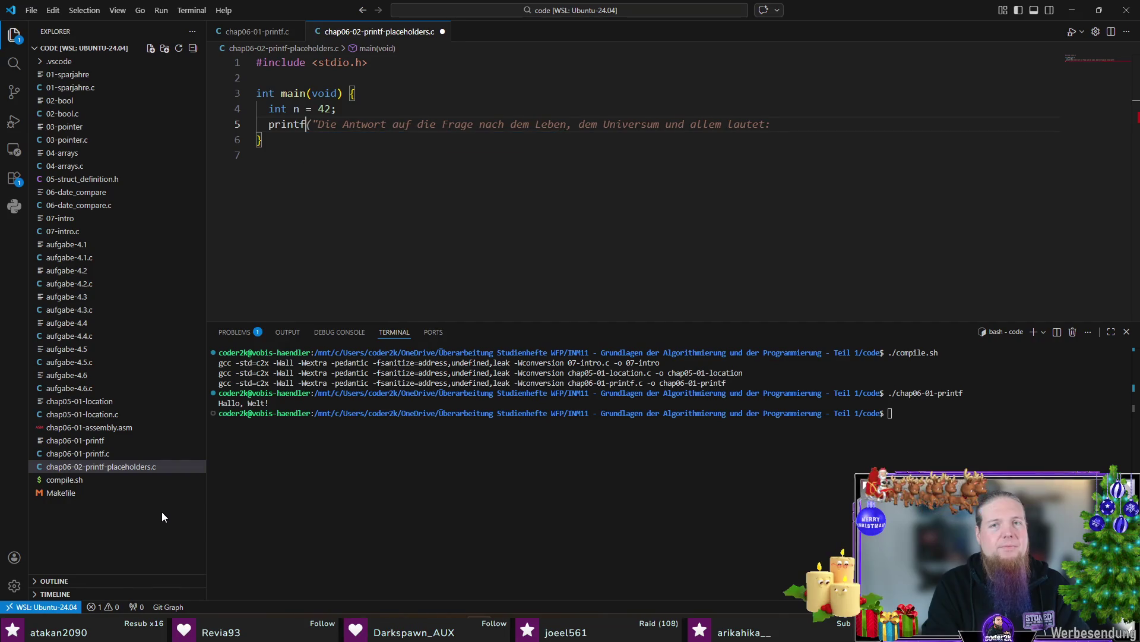
key("Tab")
key("Tab")
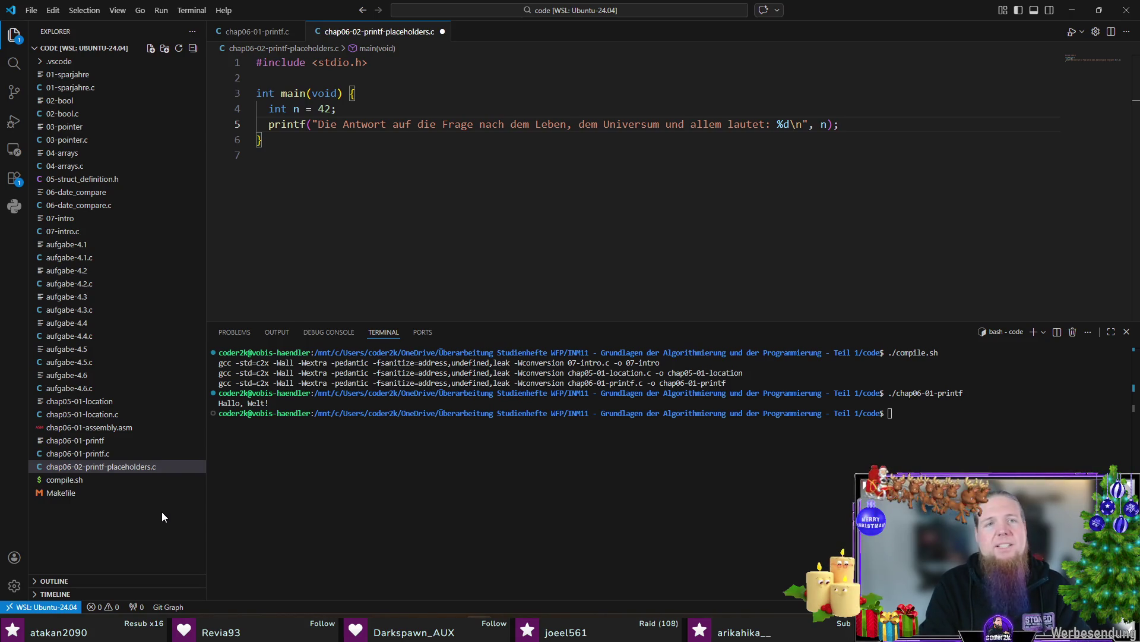
key("Left")
key("Left")
key("Left")
key("Left")
key("Left")
key("Left")
key("Left")
key("Left")
key("Left")
key("BackSpace")
type("\\n\"")
key("Return")
type("printf(\"")
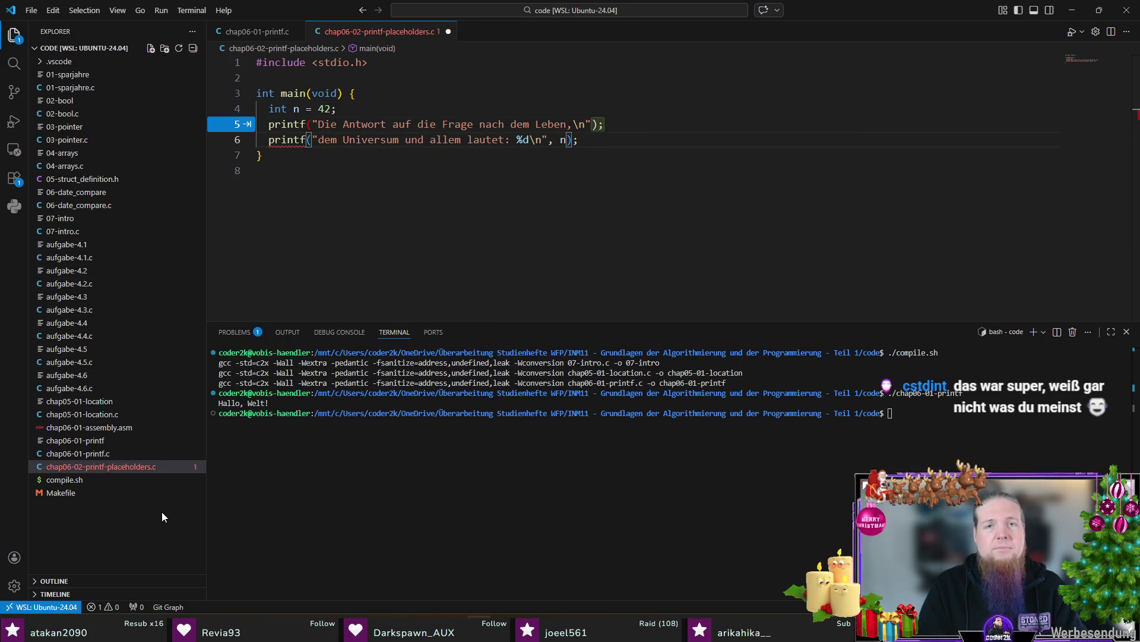
key("Down")
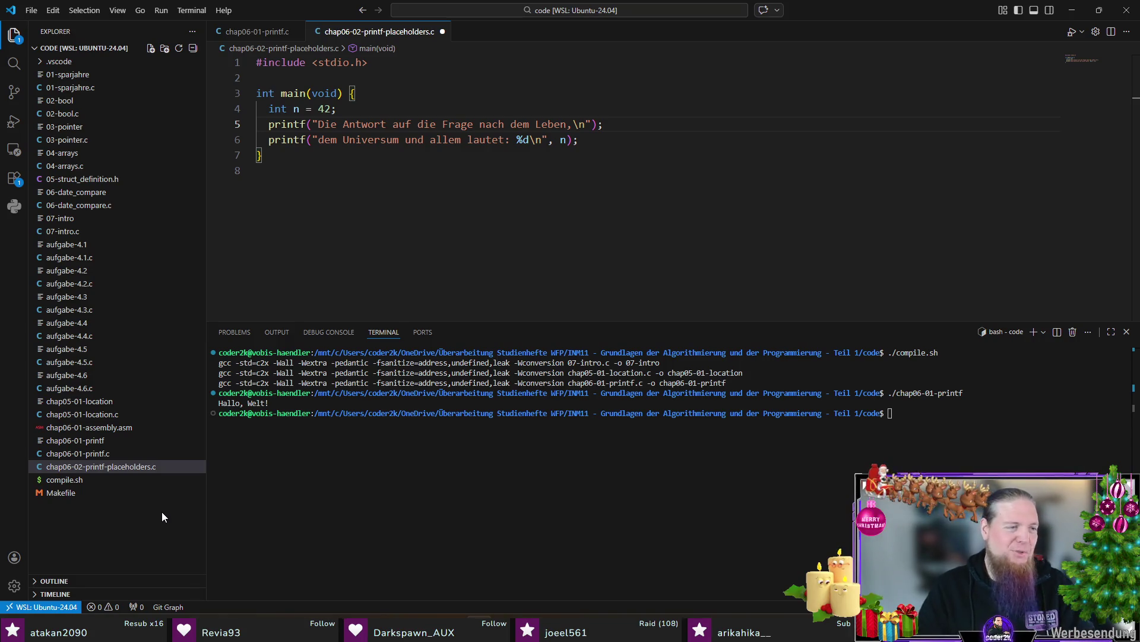
Replace the first printf's \n with a space before the closing quote, save, and start a line below
left_click(581, 140)
left_click(587, 125)
key("BackSpace")
key("BackSpace")
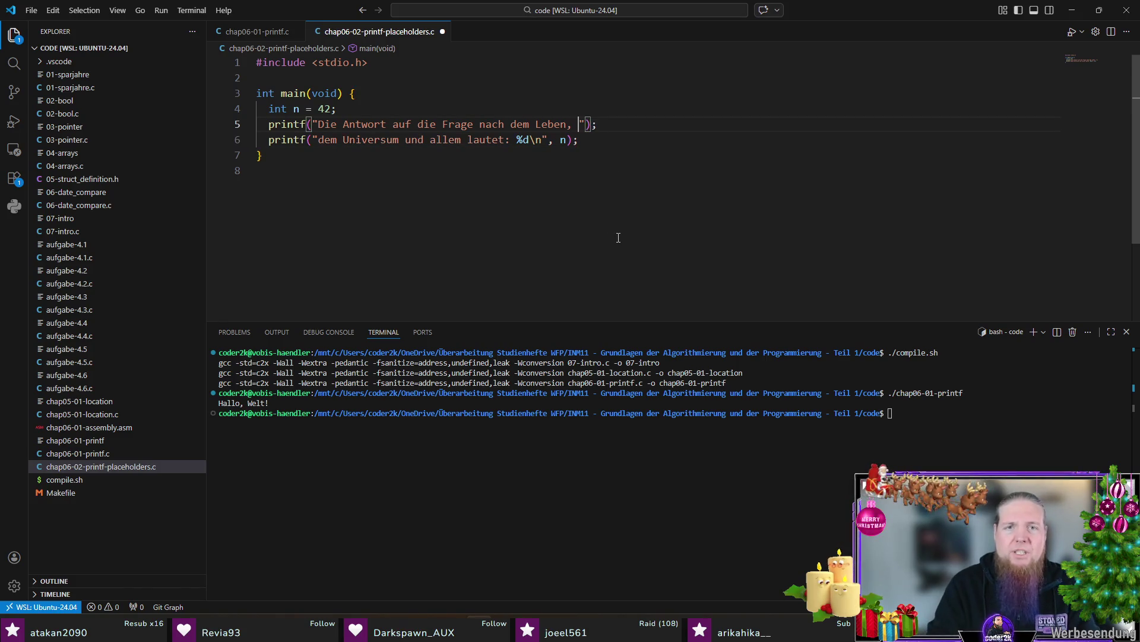
key("ctrl+s")
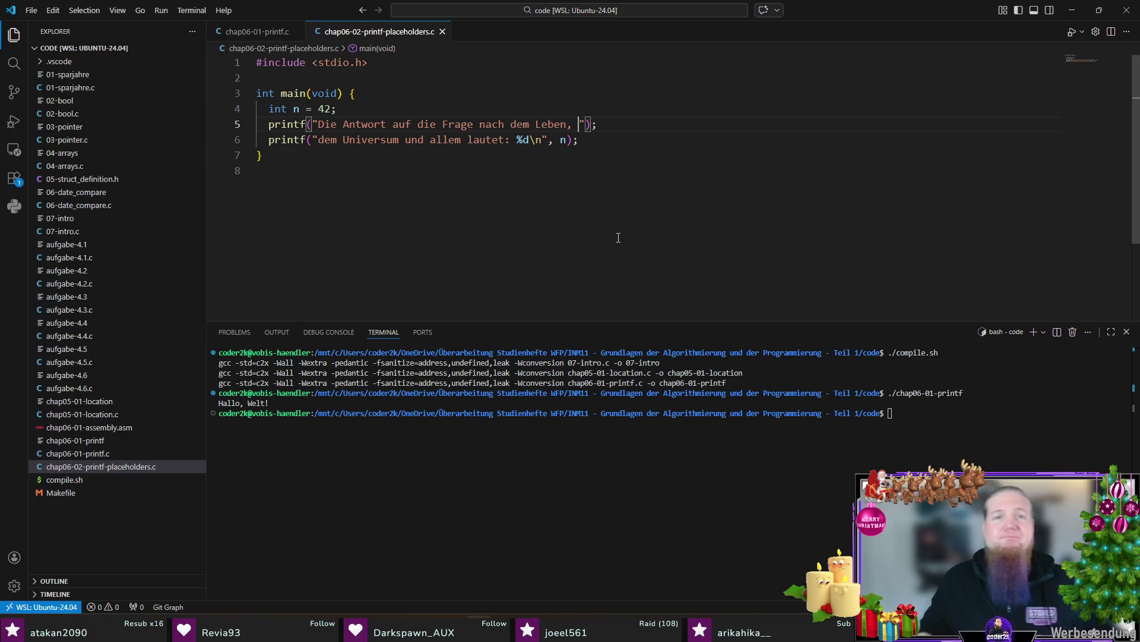
key("Down")
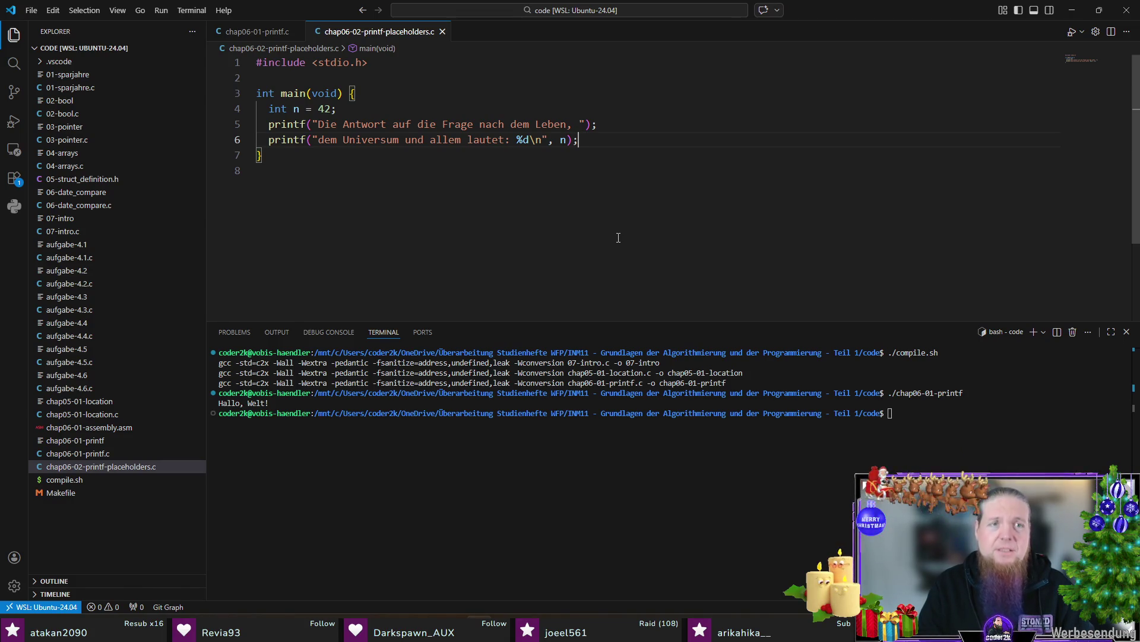
key("Return")
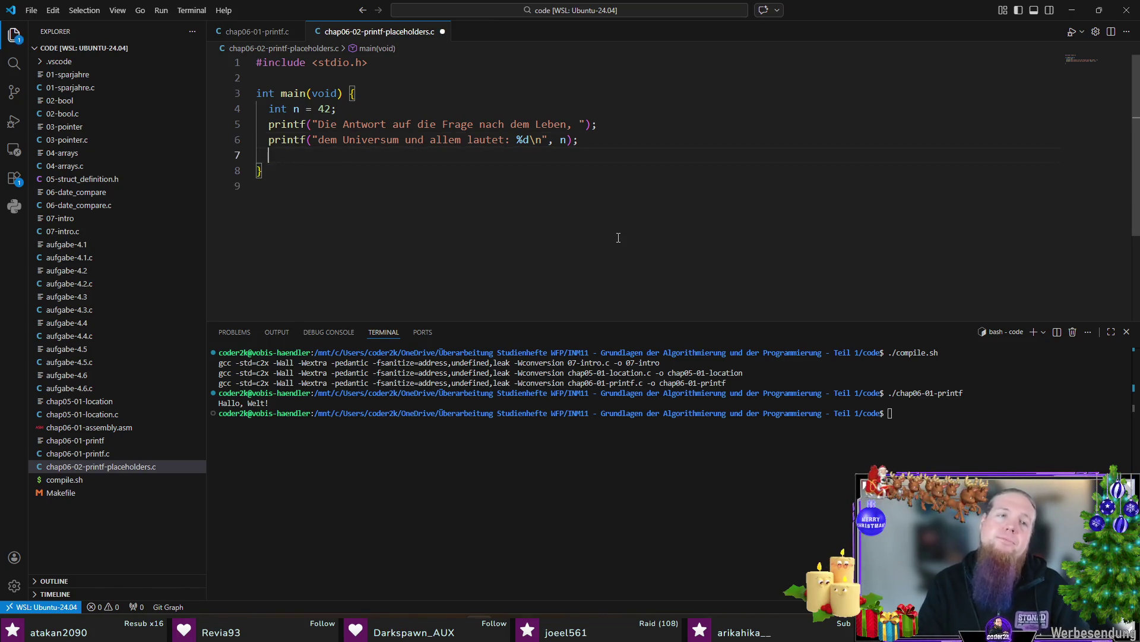
Add pi = 3.14159 with a printf, changing its %.2f to %f so pi prints unrounded
key("Return")
type("double pi =")
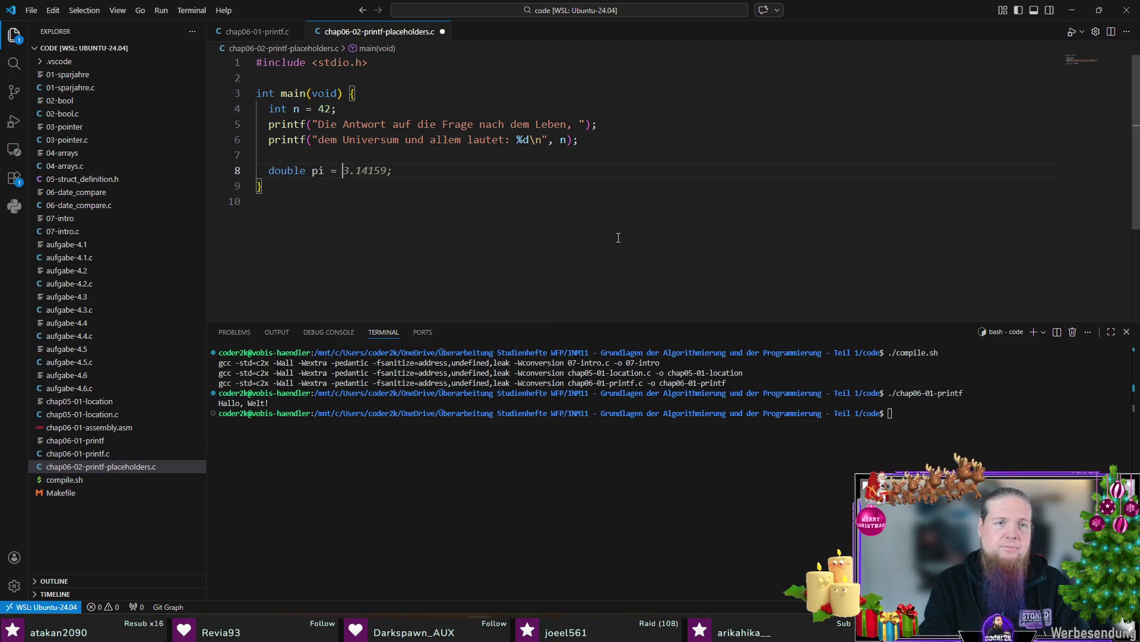
key("Tab")
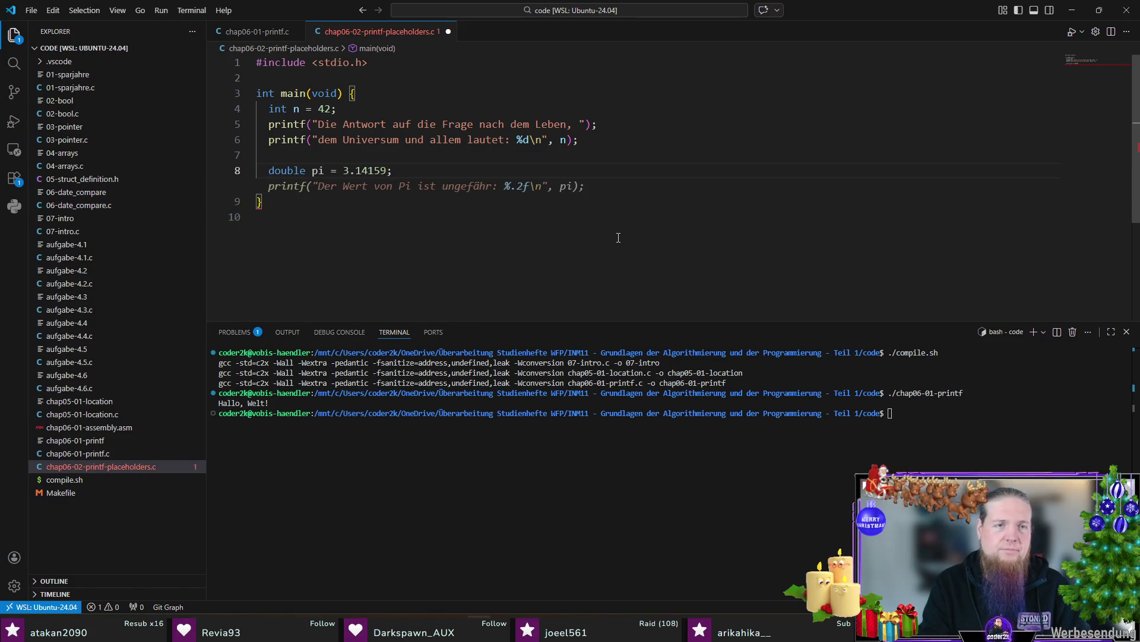
key("Tab")
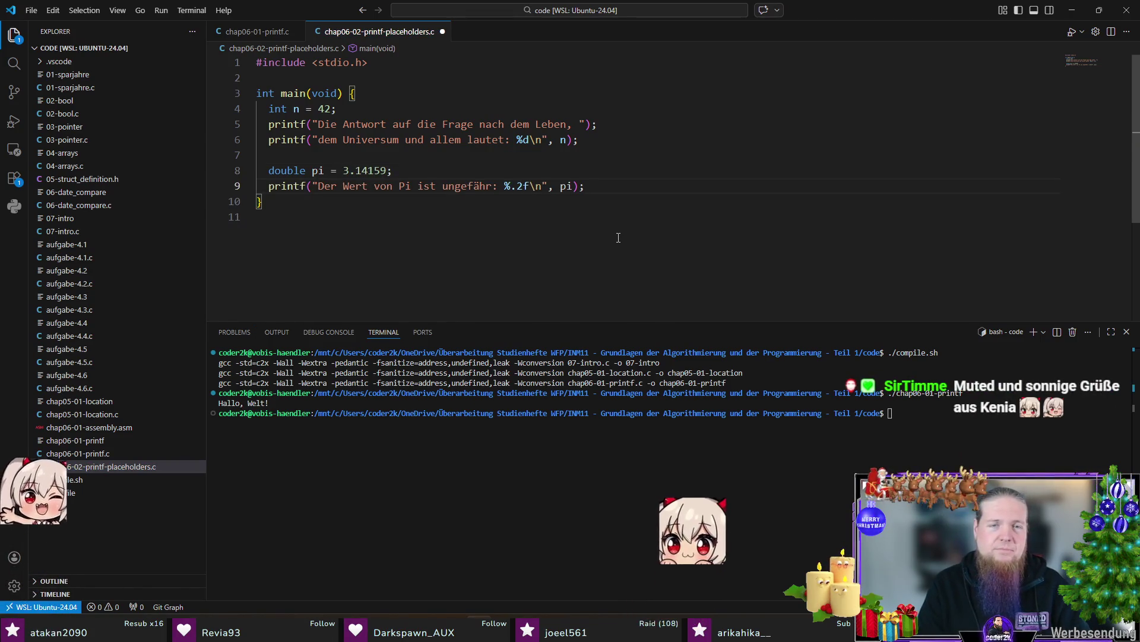
key("ctrl+s")
key("Left")
key("Left")
key("Left")
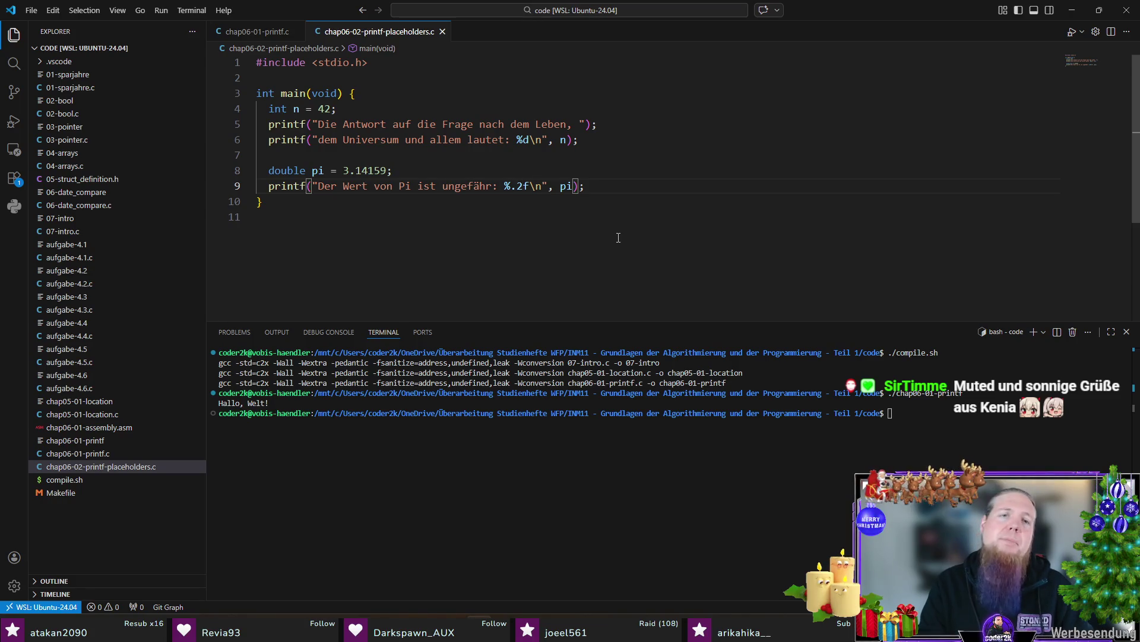
key("BackSpace")
key("BackSpace")
Add a second printf showing pi with %.2f and save the file
key("Down")
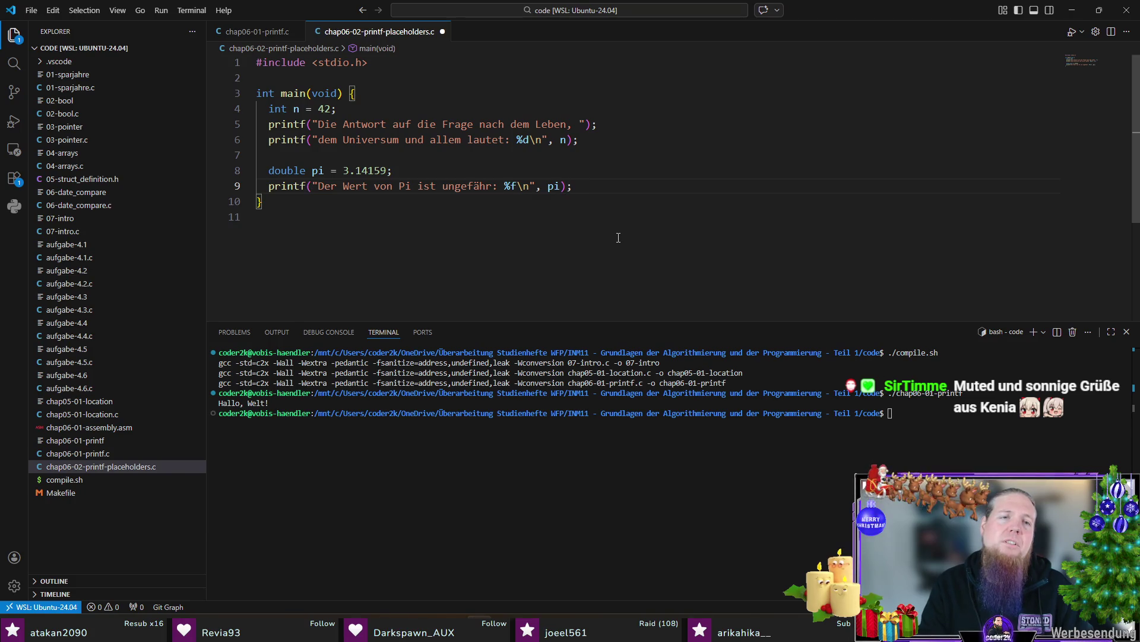
key("Return")
type("print(f")
key("BackSpace")
key("BackSpace")
type("f(\"")
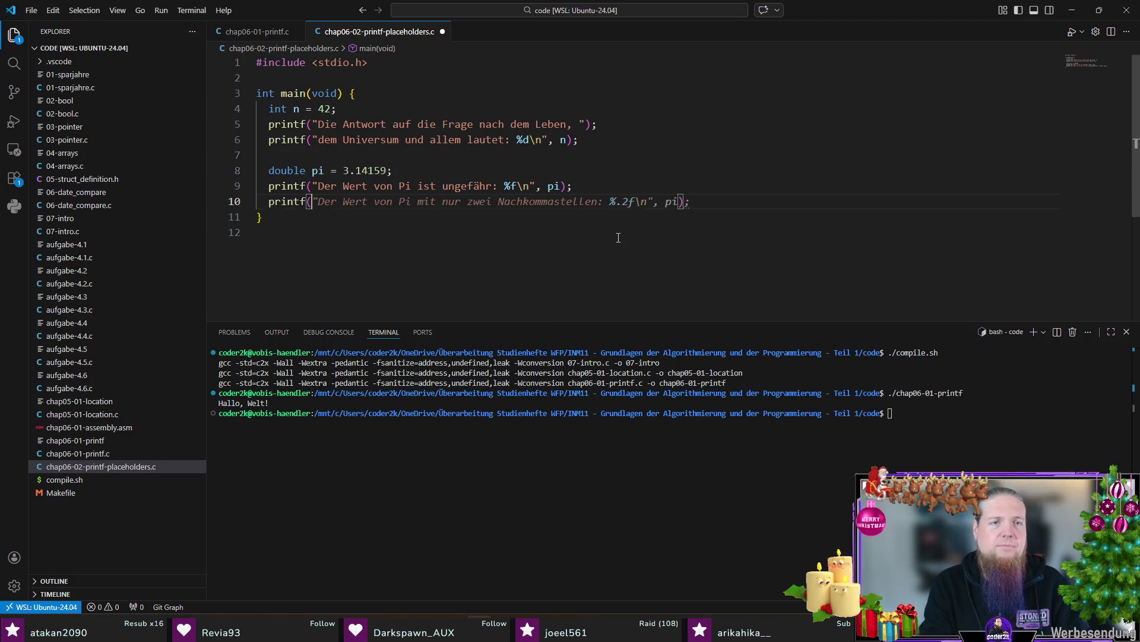
type("Mit zwei")
key("Tab")
key("ctrl+s")
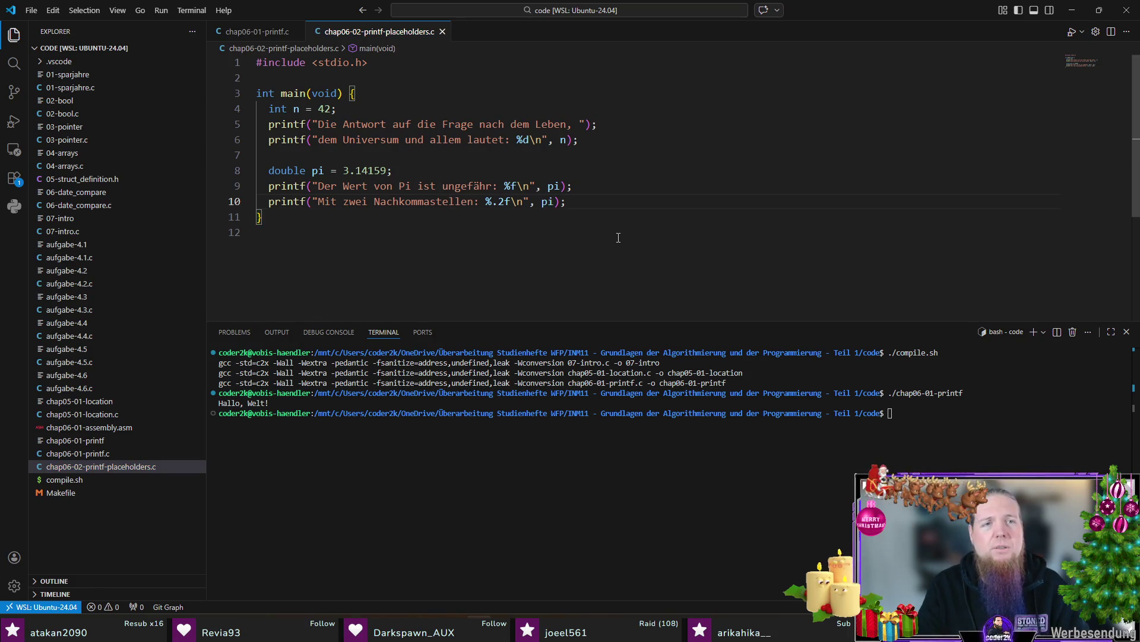
Recompile via ./compile.sh in the terminal, fixing the program-name typo
key("Up")
key("Up")
key("Return")
type("/chap06-")
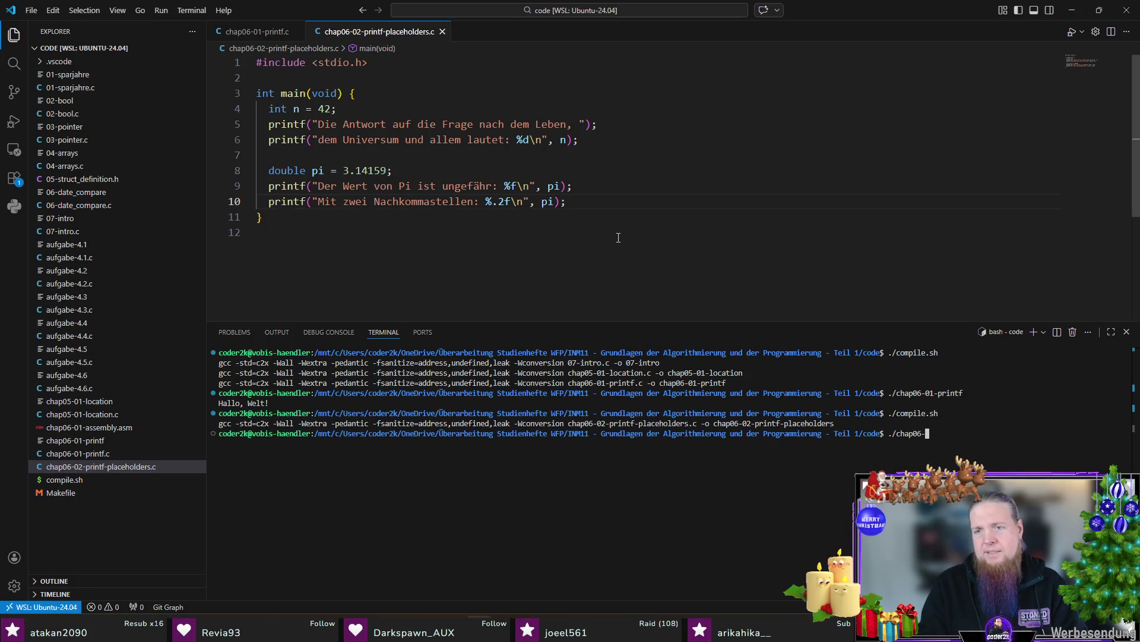
type("02")
Run ./chap06-02-printf-placeholders to see its three output lines, then switch to TeXstudio
key("Tab")
key("Return")
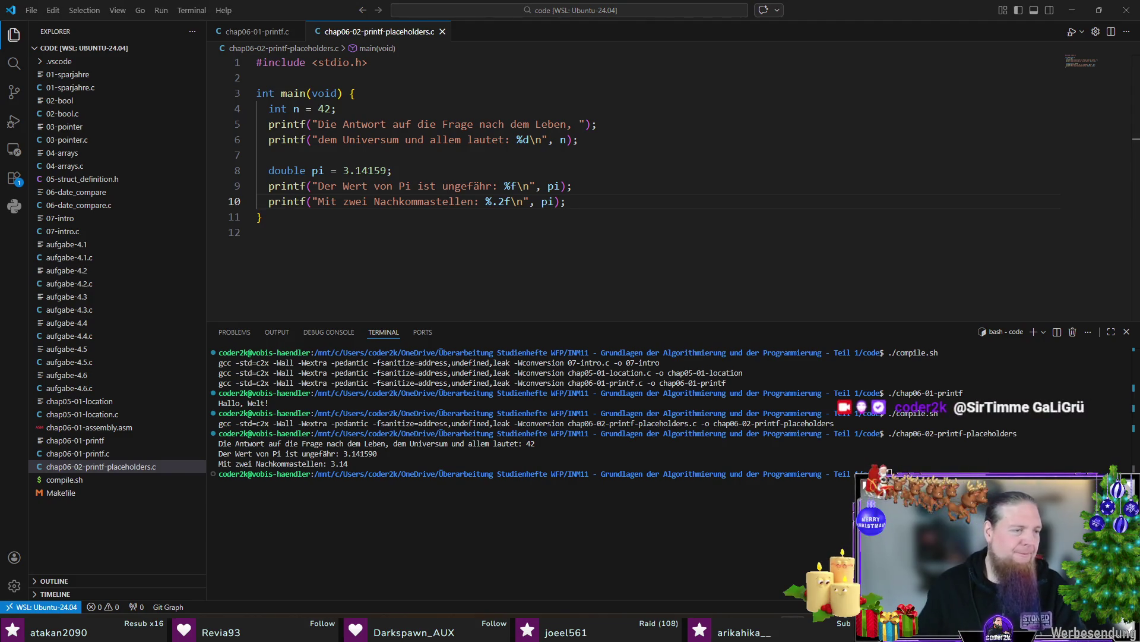
left_click(542, 222)
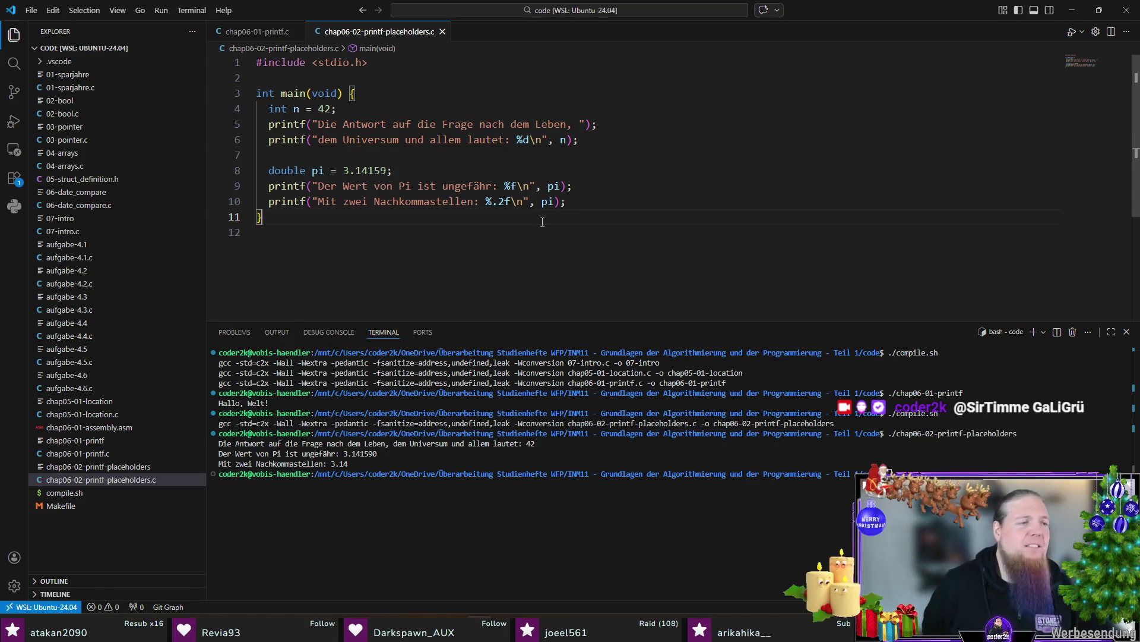
left_click(516, 232)
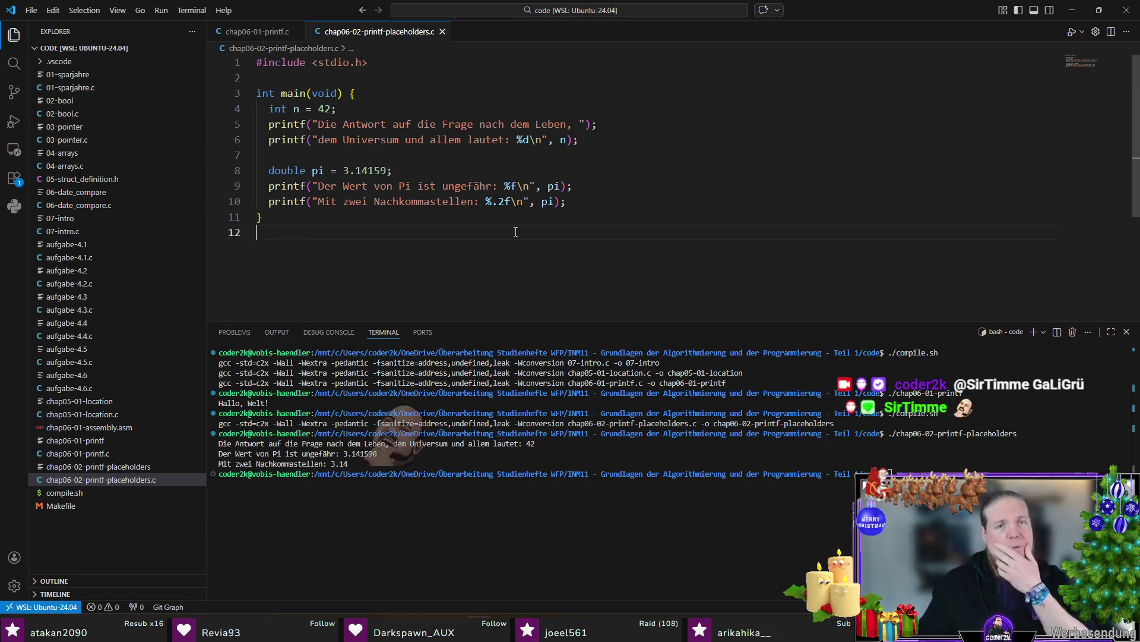
key("Up")
key("Down")
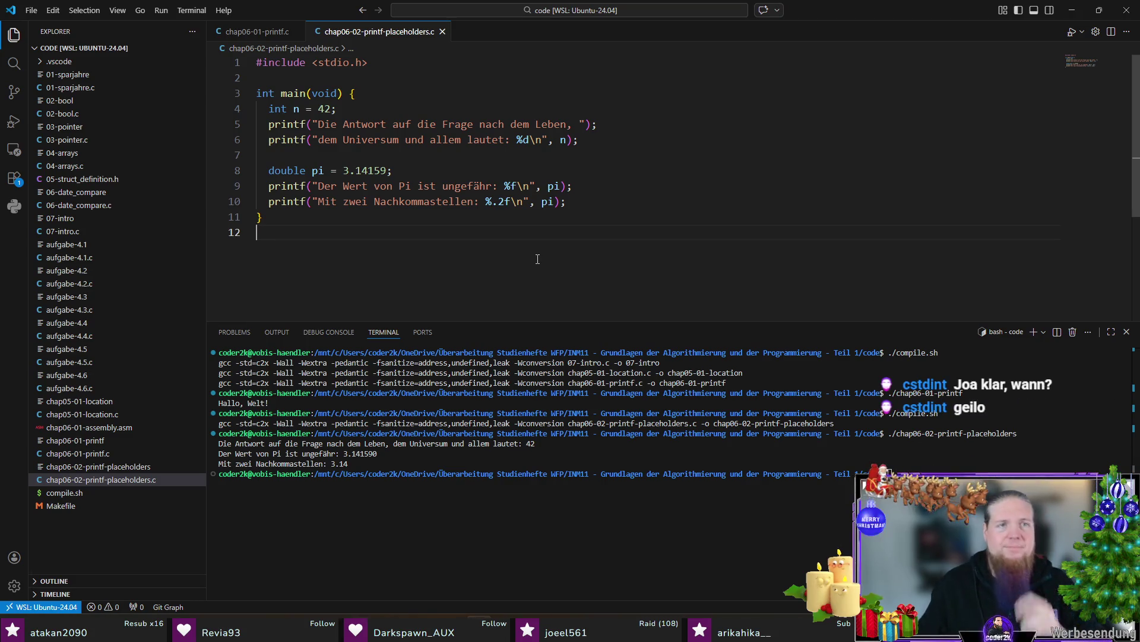
key("alt+Tab")
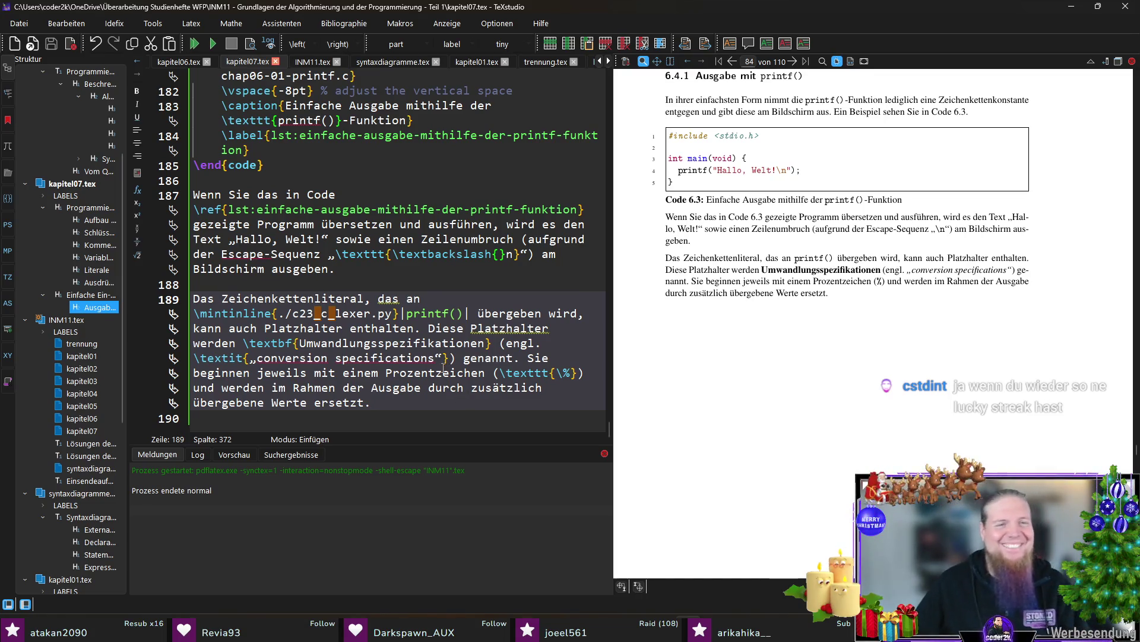
Insert a code listing of chap06-02-printf-placeholders.c with caption and label after the paragraph
key("Down")
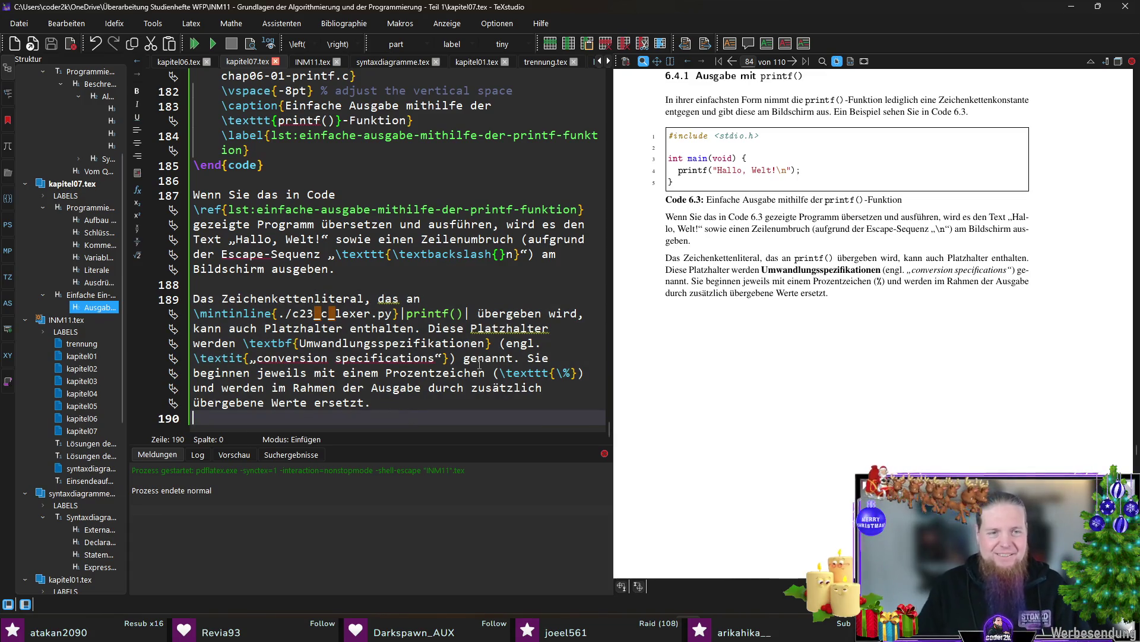
key("Return")
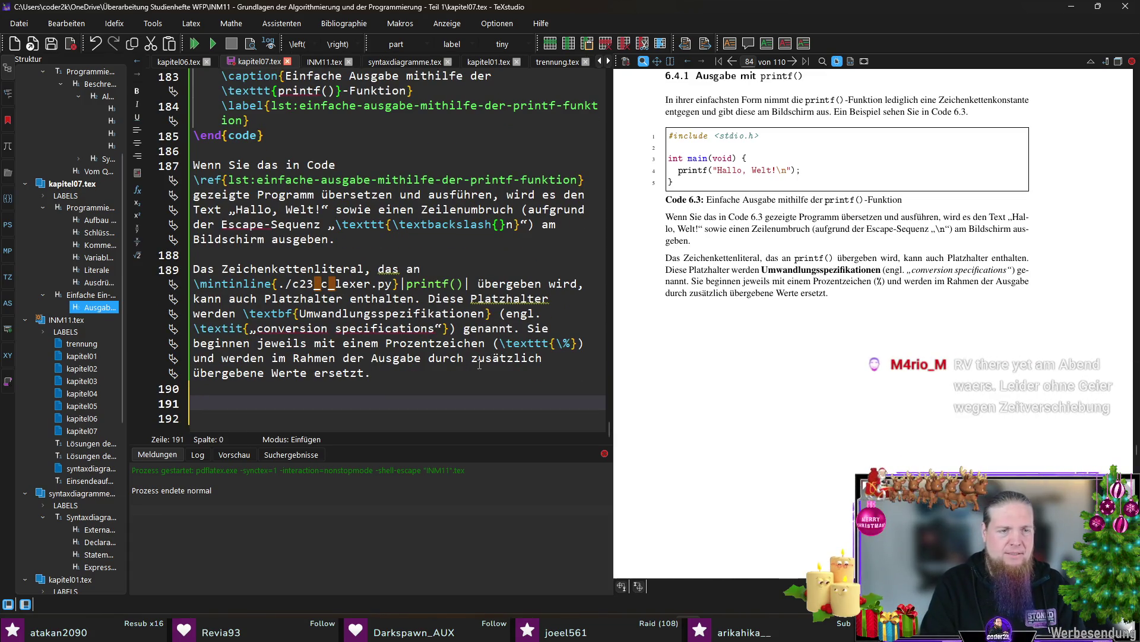
type("code")
key("Return")
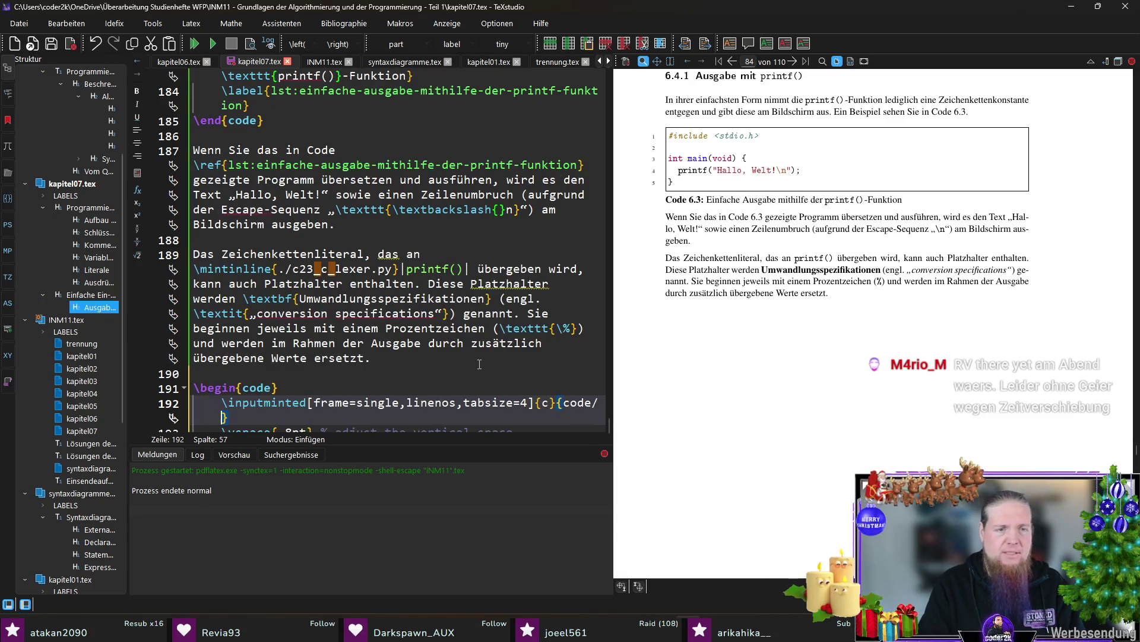
type("chap06")
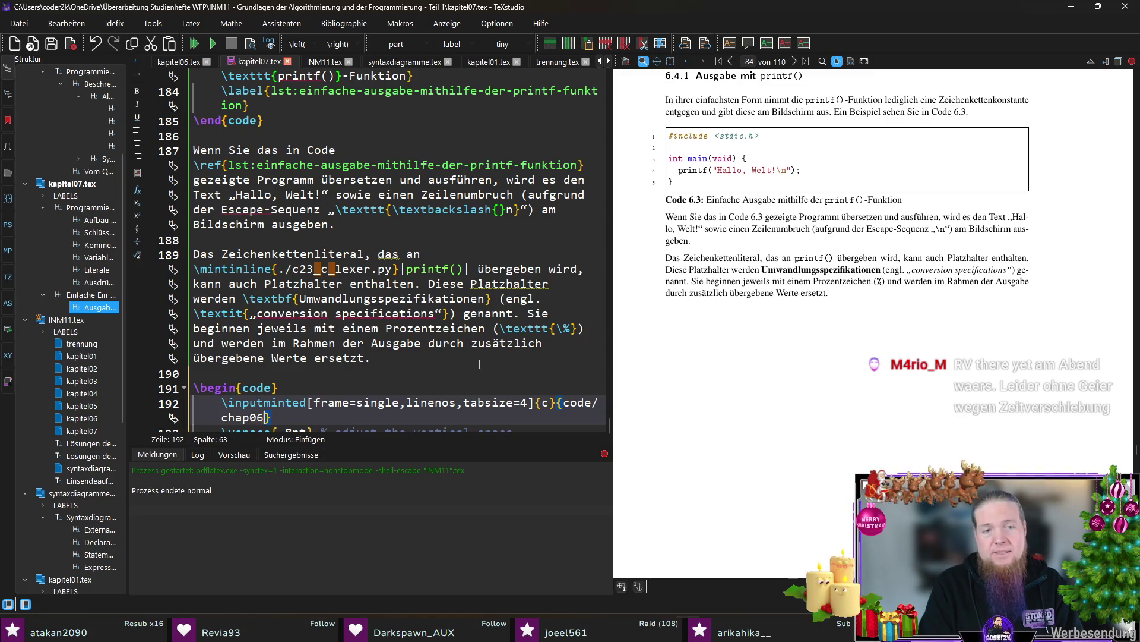
type("-02-printf-placeholders.c")
key("ctrl+Right")
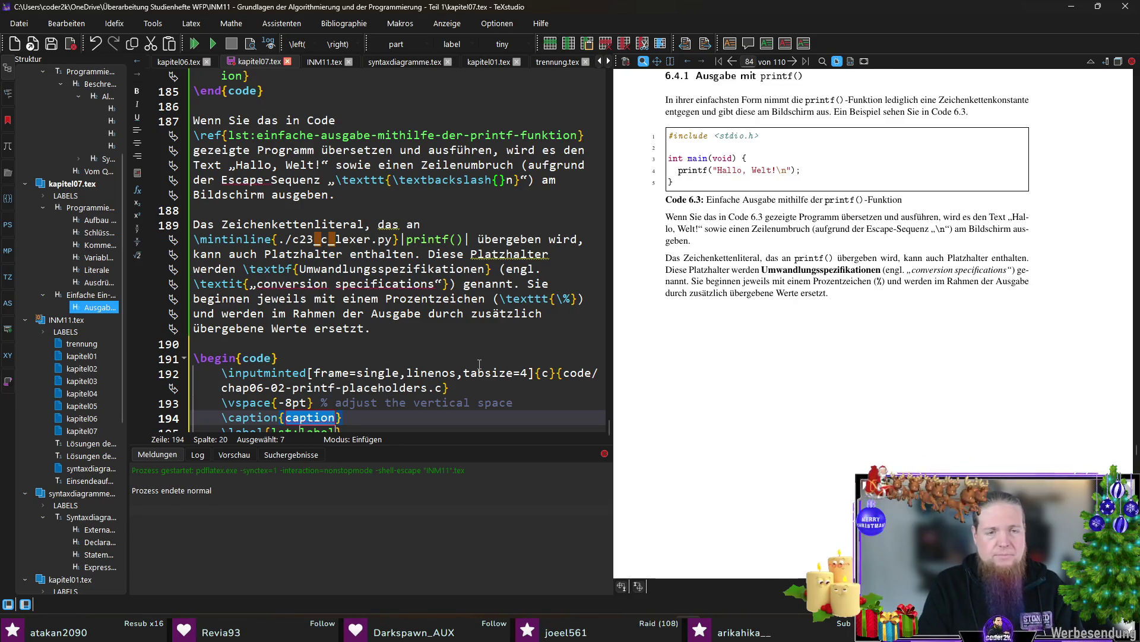
type("Ausgabe von V")
type("len")
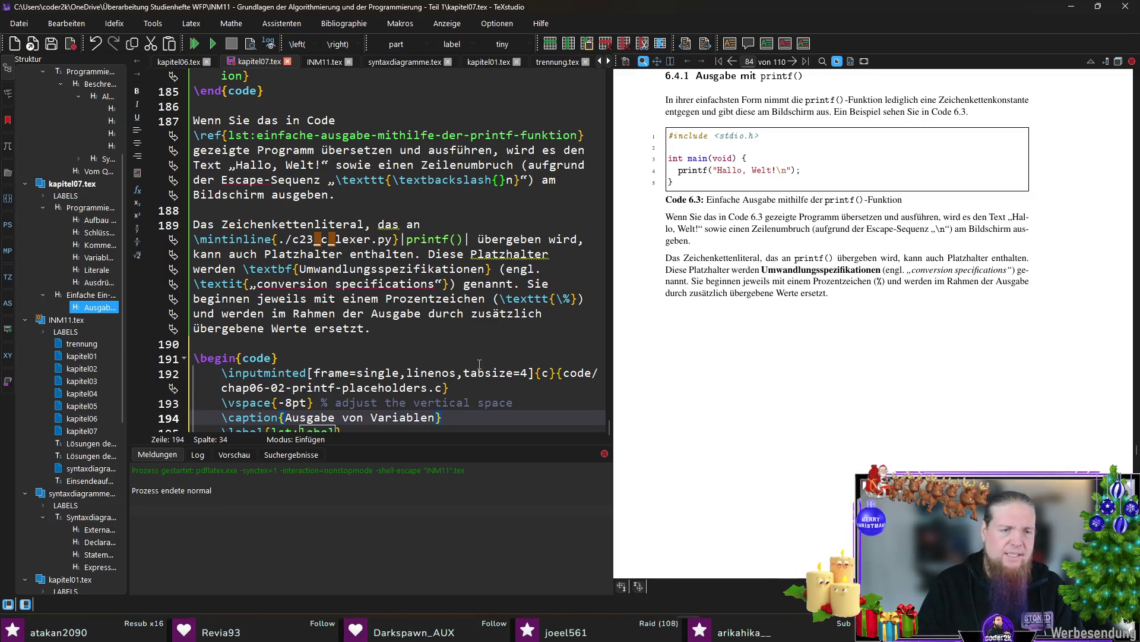
key("Tab")
type("ausgabe")
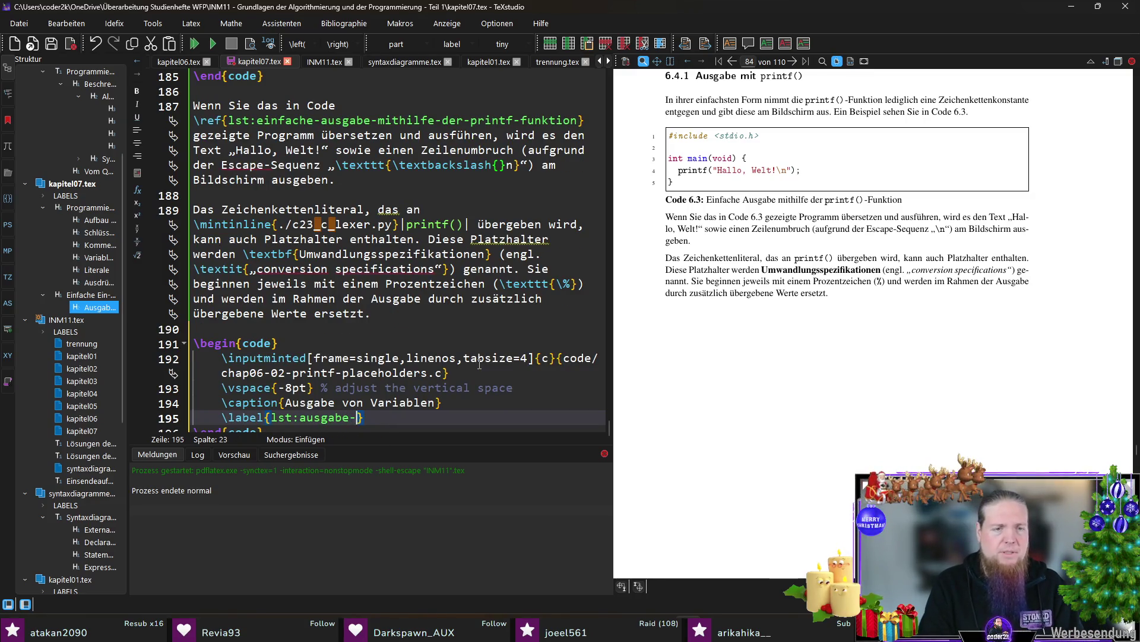
type("-von-variablen")
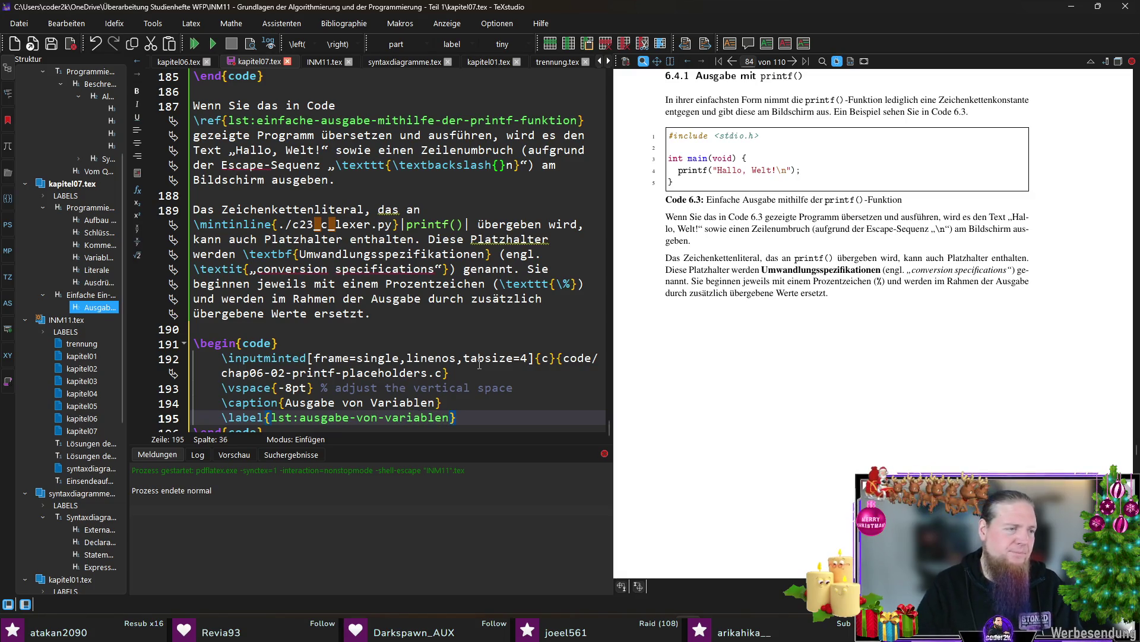
key("Down")
key("Down")
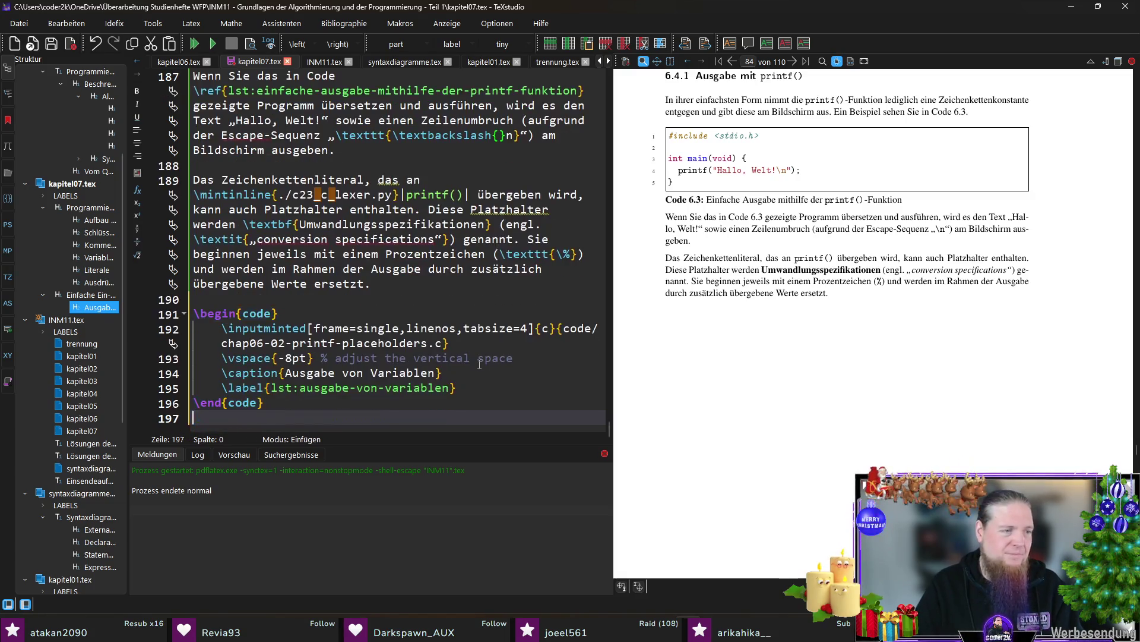
Rename Variablen to Werten in caption and label, save, and recompile the PDF
key("ctrl+s")
key("ctrl+z")
key("ctrl+z")
key("ctrl+z")
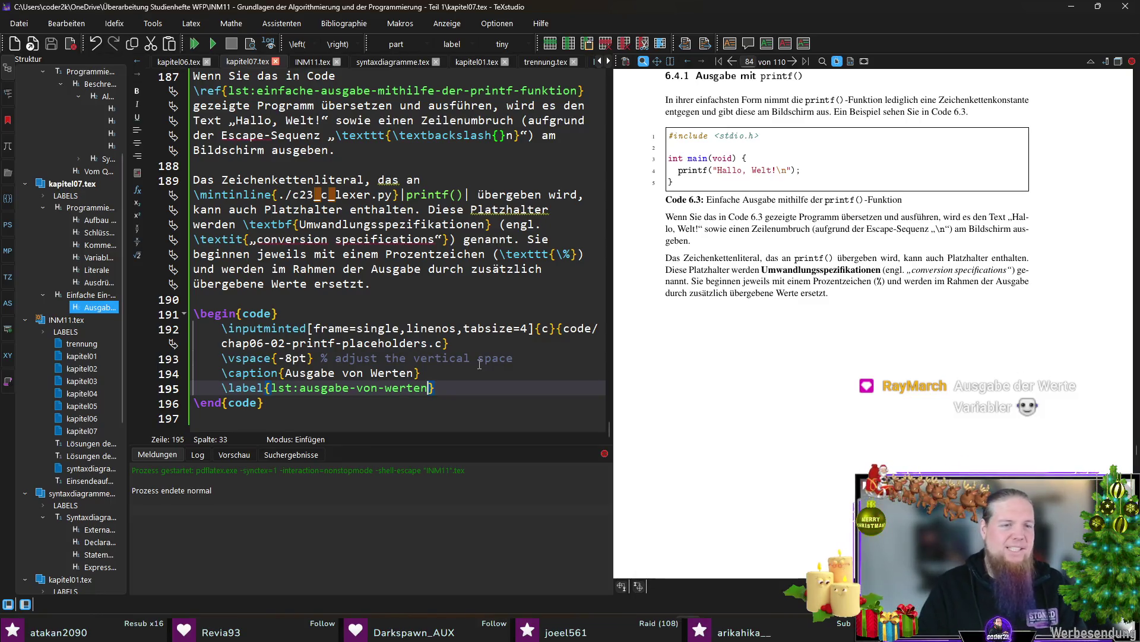
key("Down")
key("Down")
key("F5")
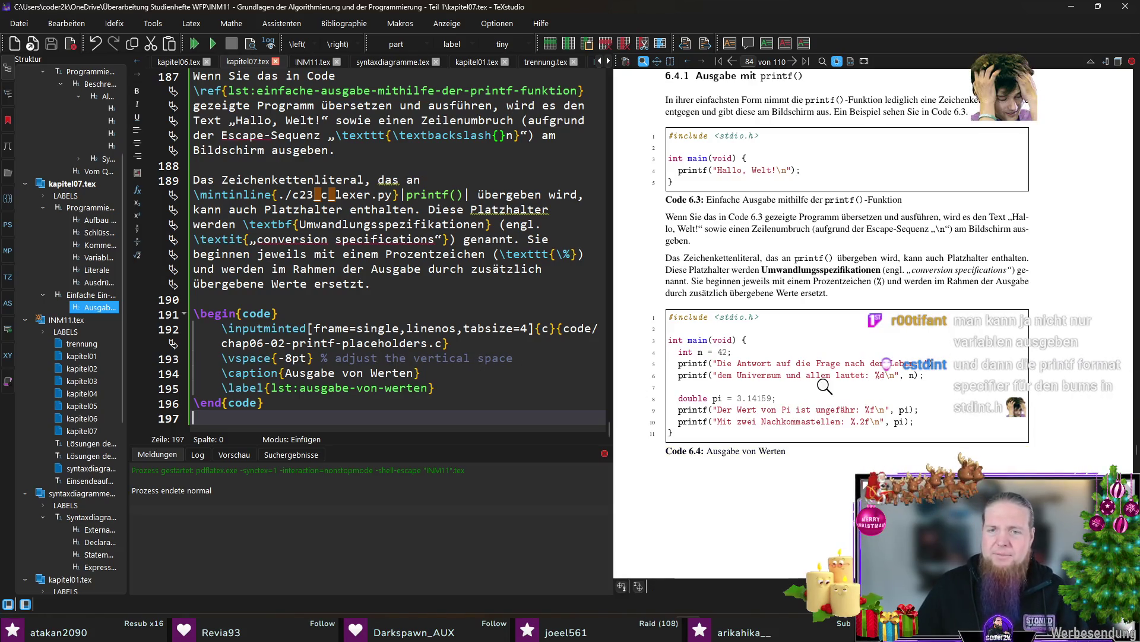
scroll(806, 365, "down", 2)
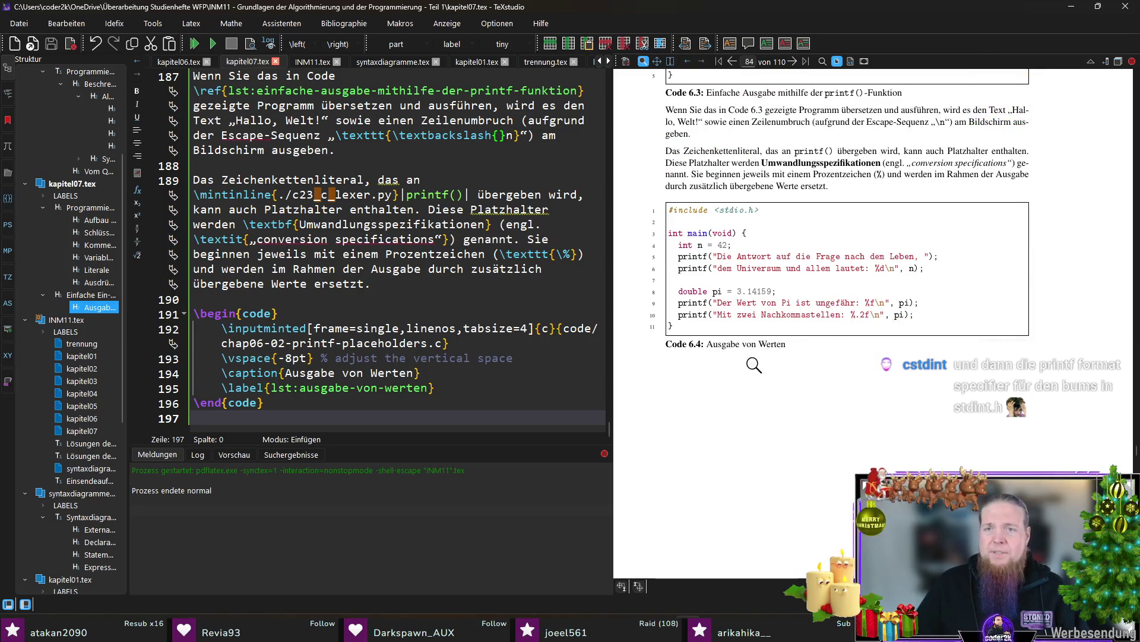
End the paragraph with a \ref to the Ausgabe-von-Werten listing plus 'demonstriert das.', then add lines after the code block
left_click(419, 293)
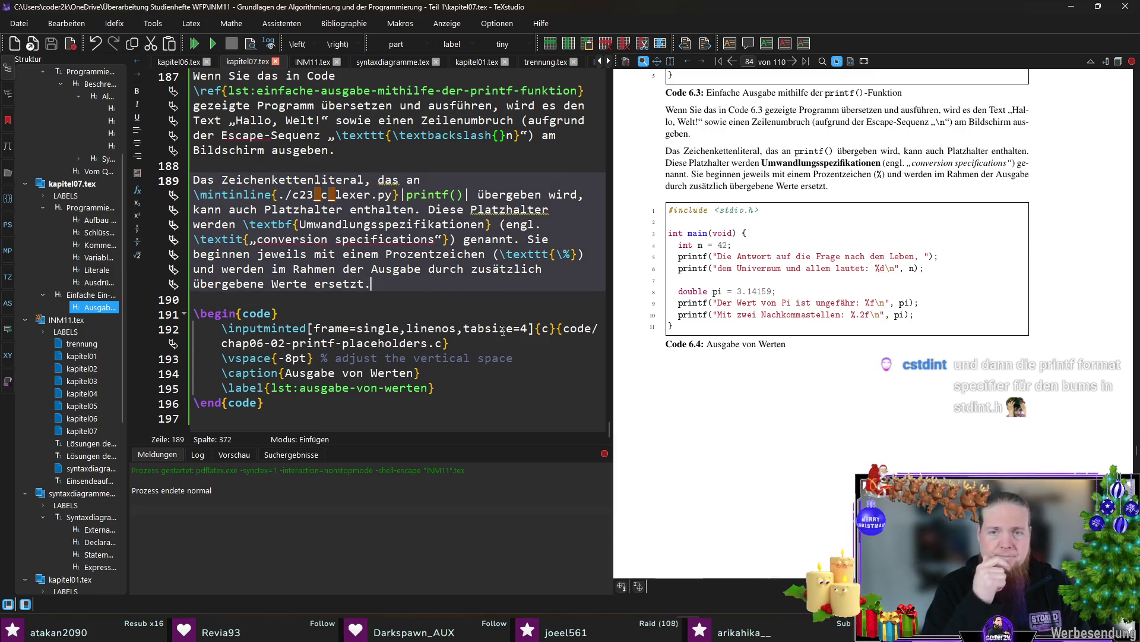
type(" Zwei")
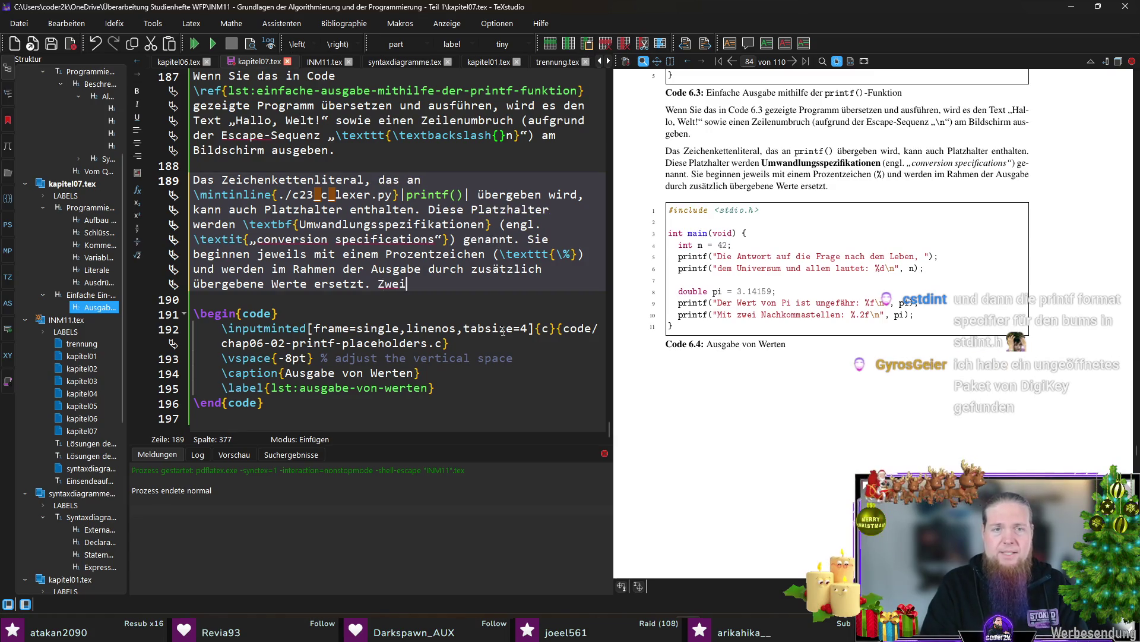
key("BackSpace")
key("BackSpace")
key("BackSpace")
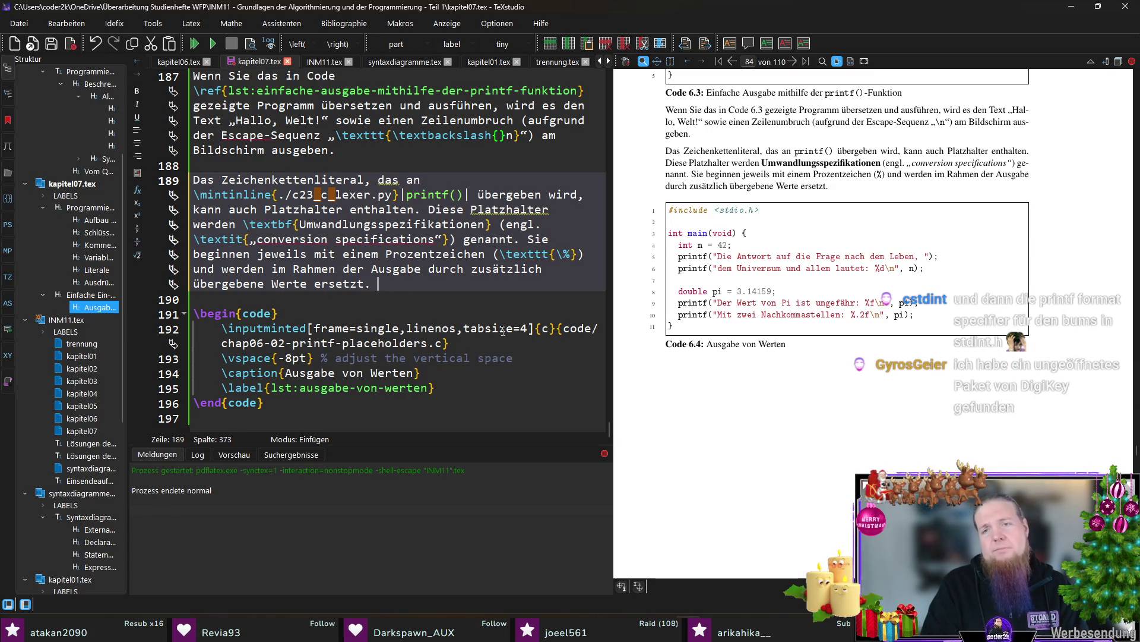
type("Code \\ref")
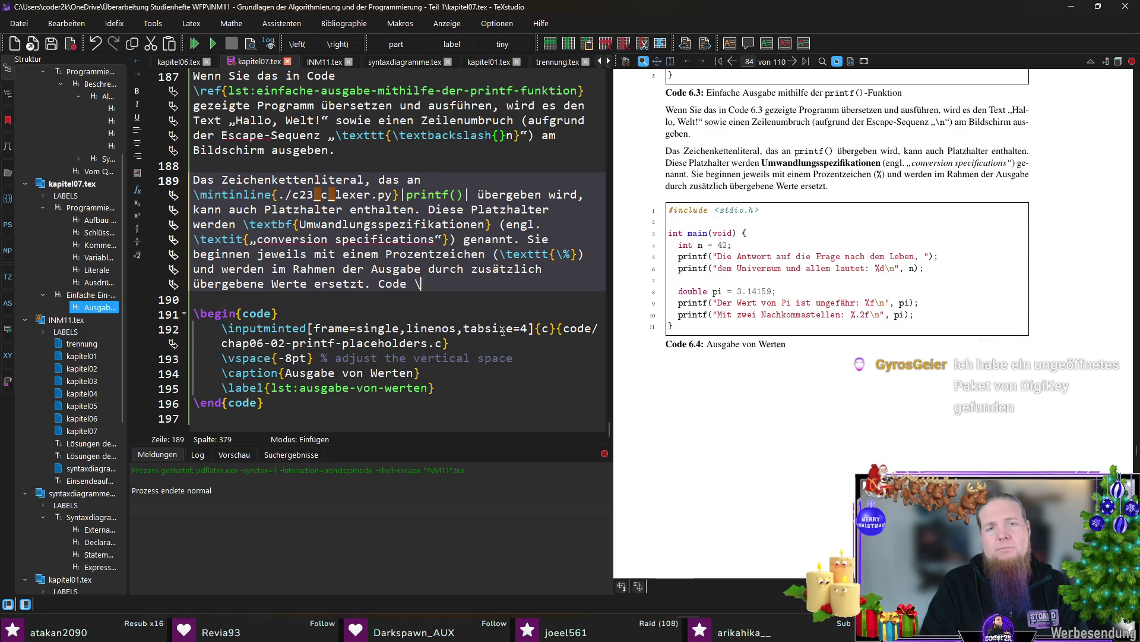
type("{lst")
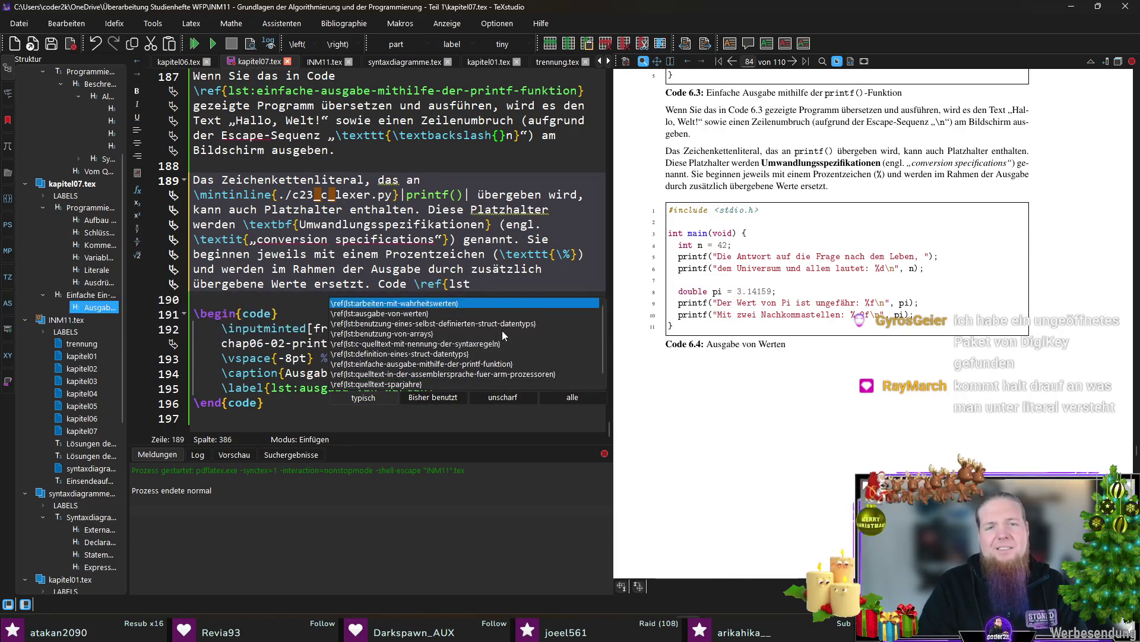
type(":ausga")
key("Return")
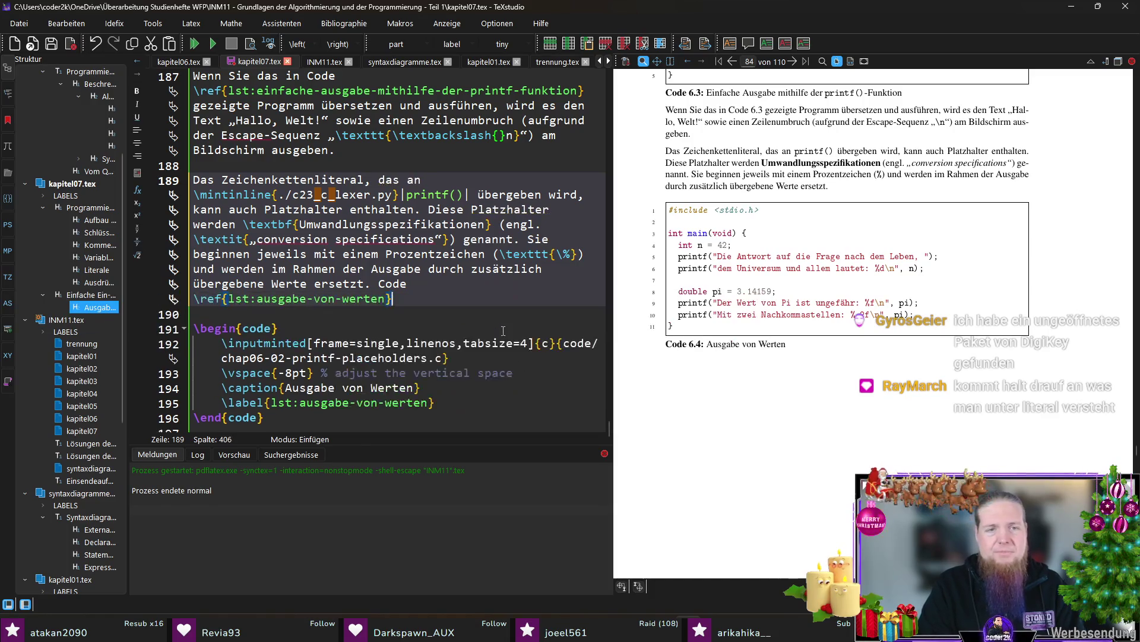
type("zeig")
key("BackSpace")
key("BackSpace")
key("BackSpace")
type("demonstriert das.")
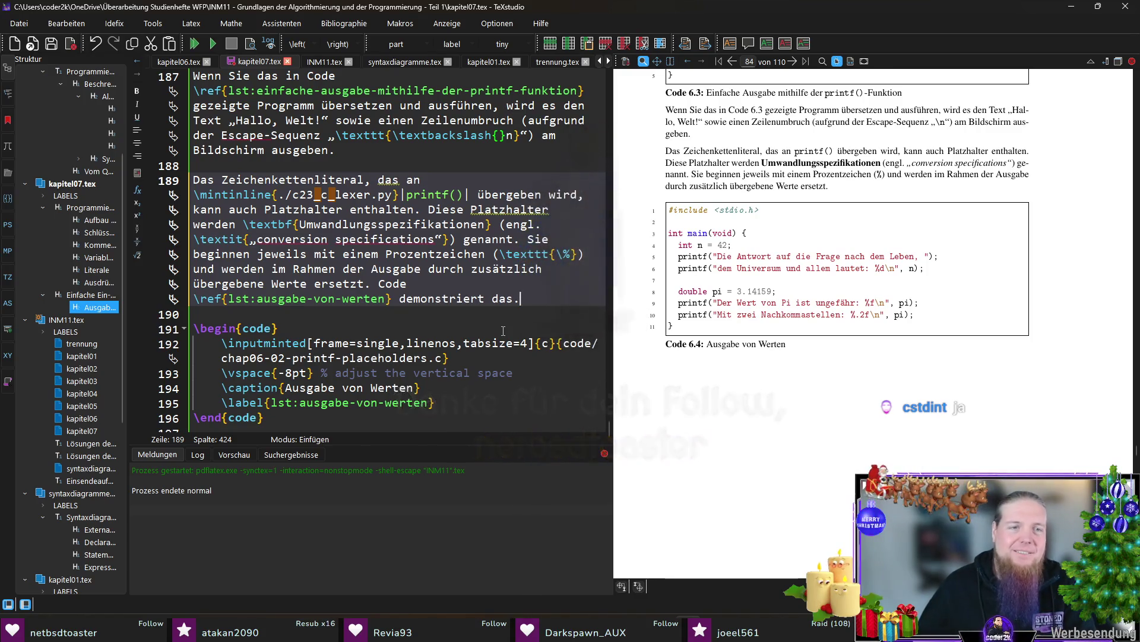
scroll(489, 394, "down", 1)
left_click(459, 420)
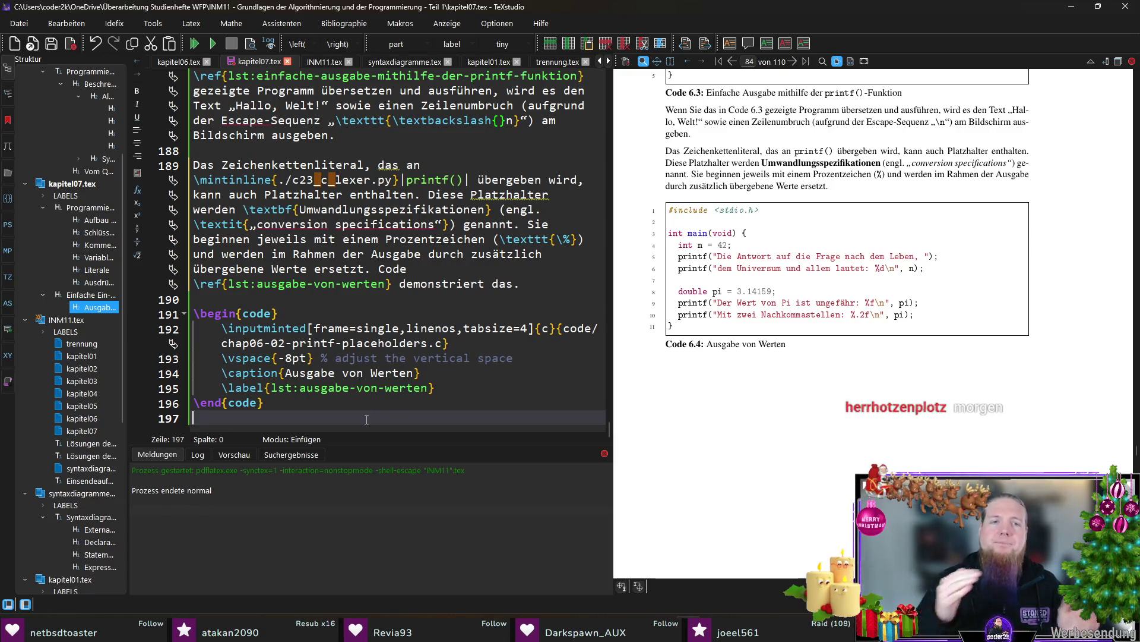
key("Return")
key("Return")
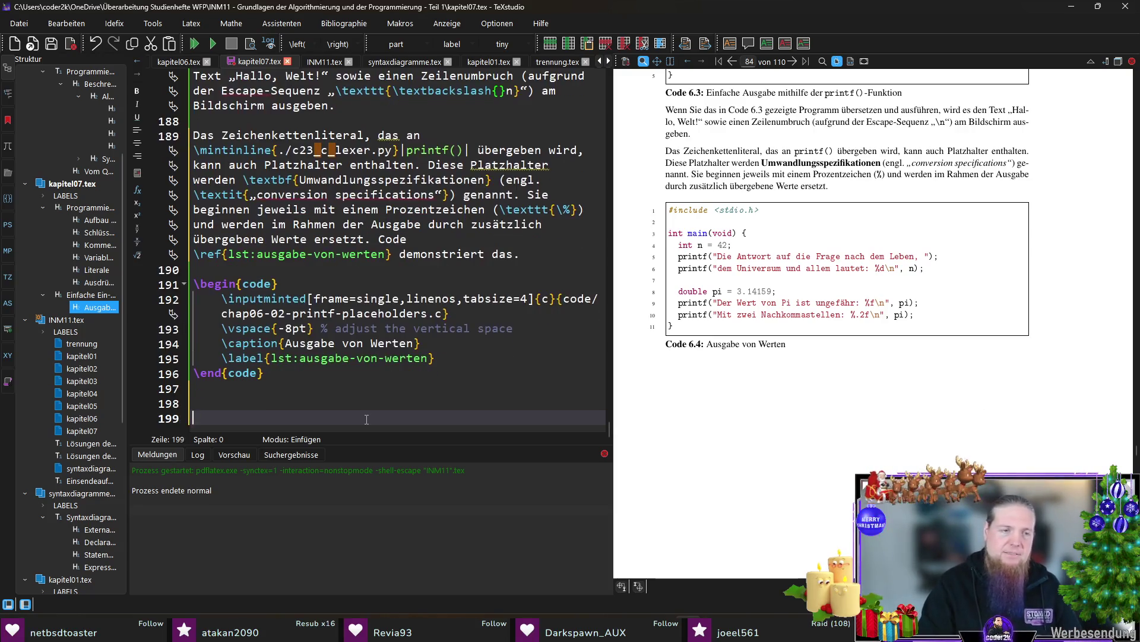
Begin 'Wie Sie sehen können unterscheiden sich die Umwandlungsspezifikationen' below the code block
key("Up")
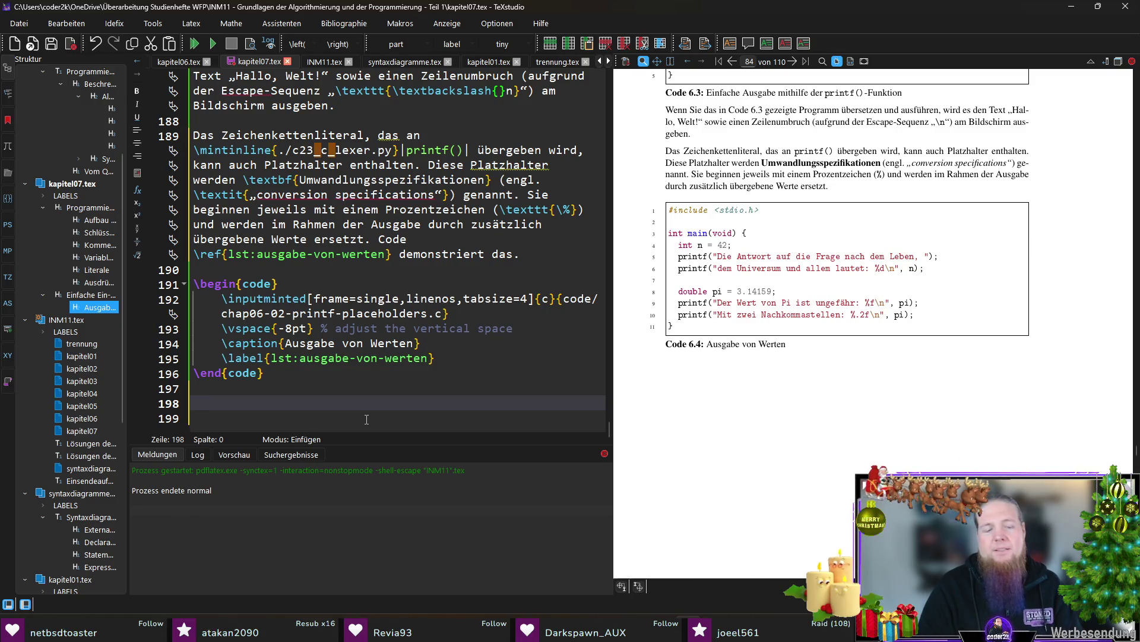
type("Wie Sie sehen können")
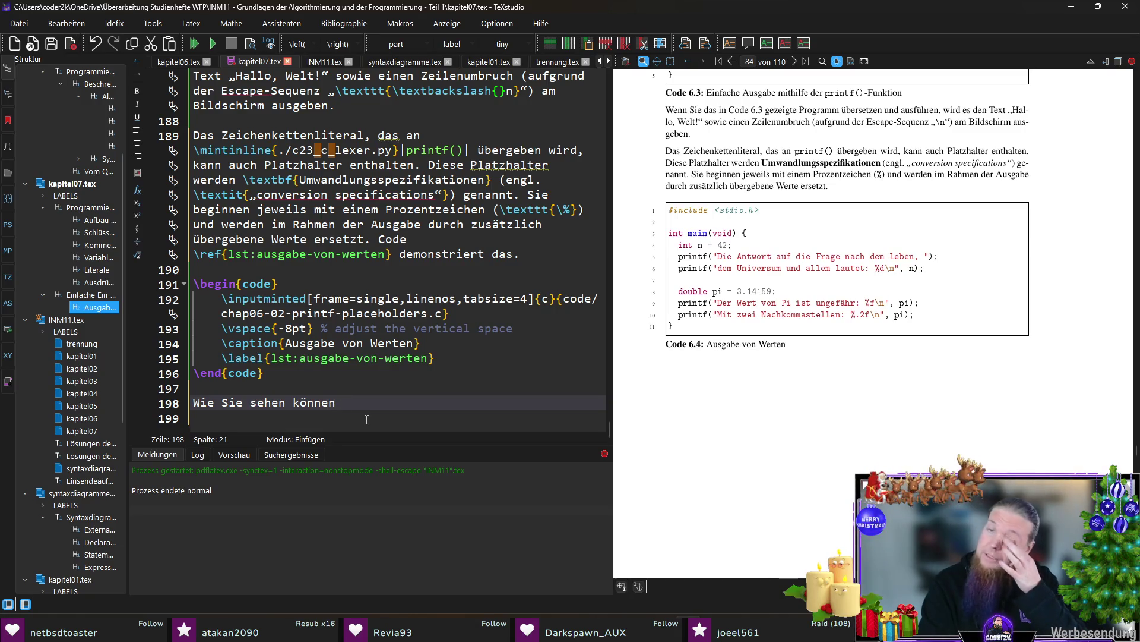
type(" unterscheiden sich dieUmwalung")
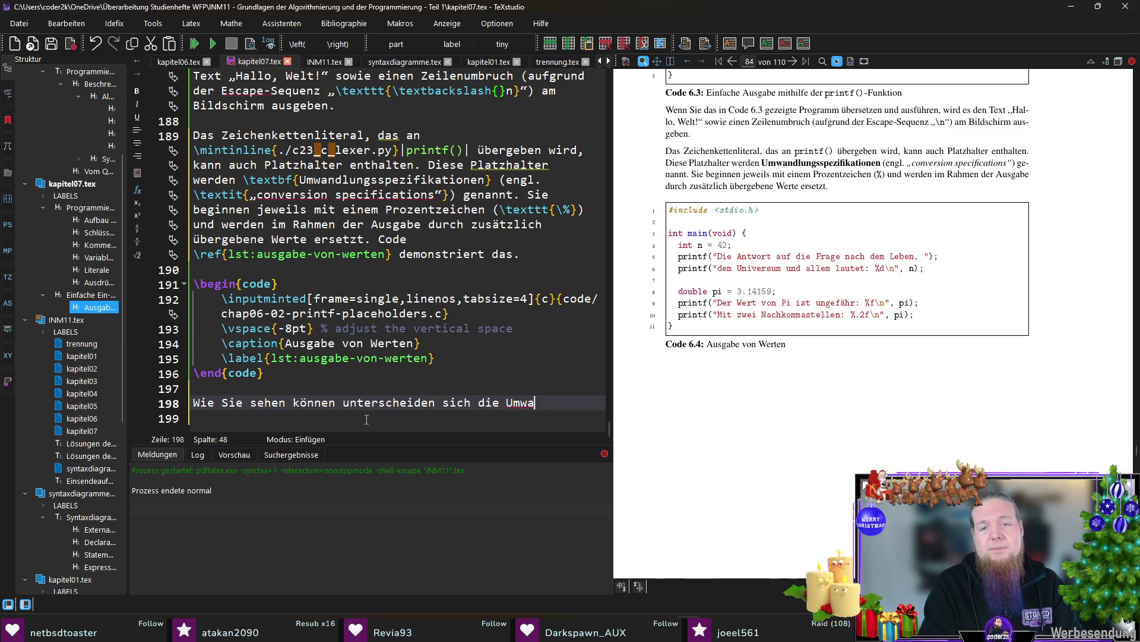
type("ndlungsspezifikationen")
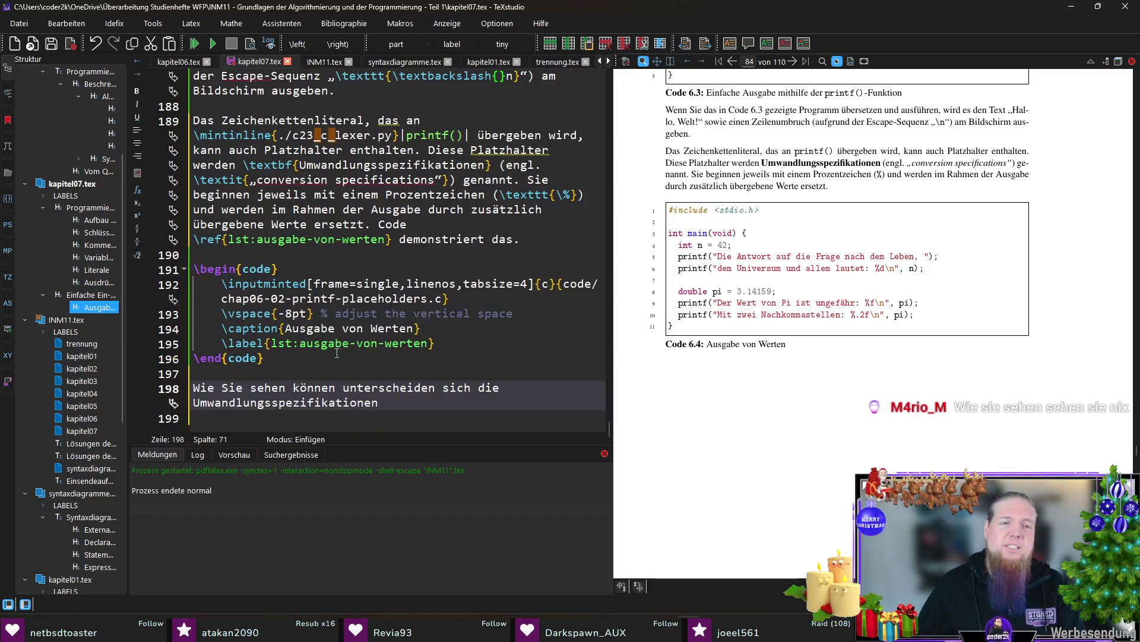
scroll(368, 419, "down", 1)
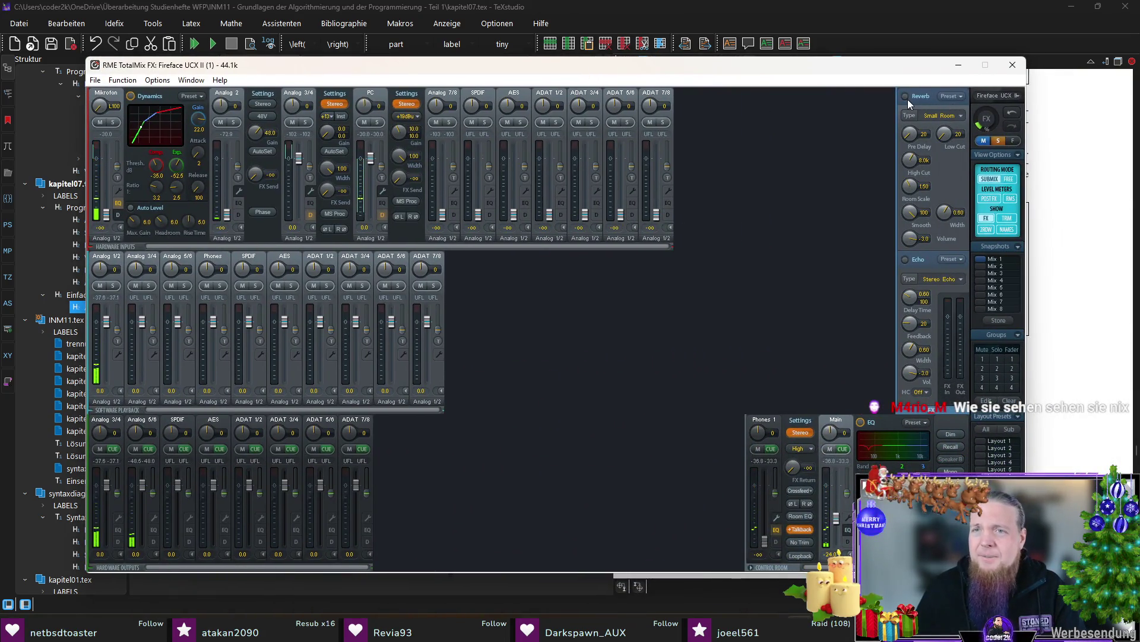
Set Large Room reverb, select the Phones 1 submix, raise the Mikrofon fader, enable Reverb and raise FX Return
left_click(945, 115)
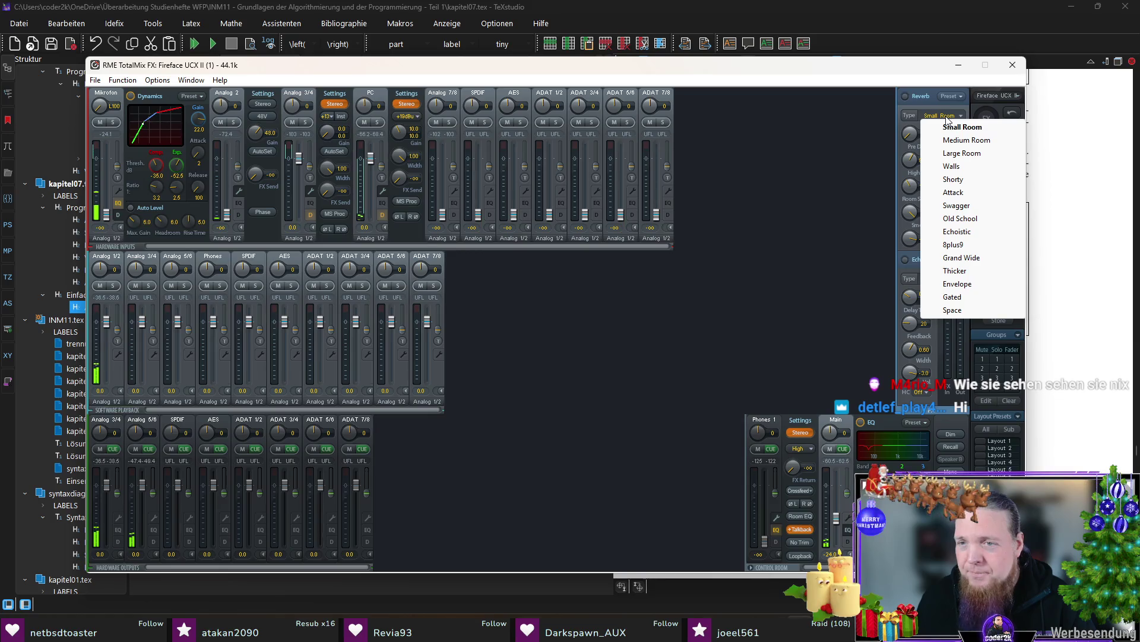
left_click(962, 154)
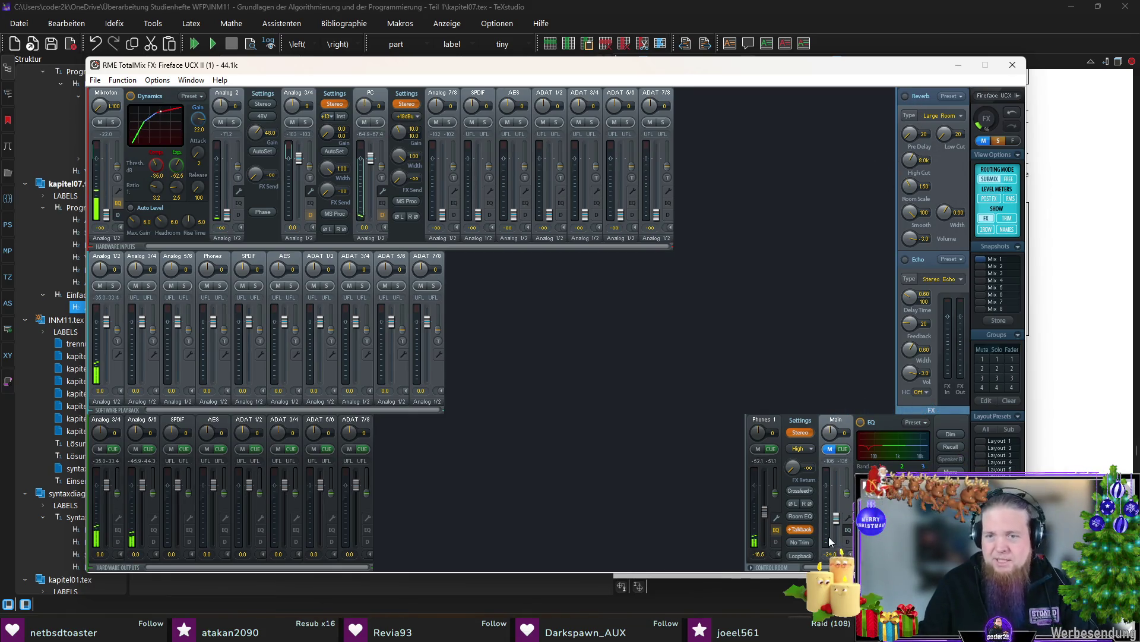
left_click(765, 502)
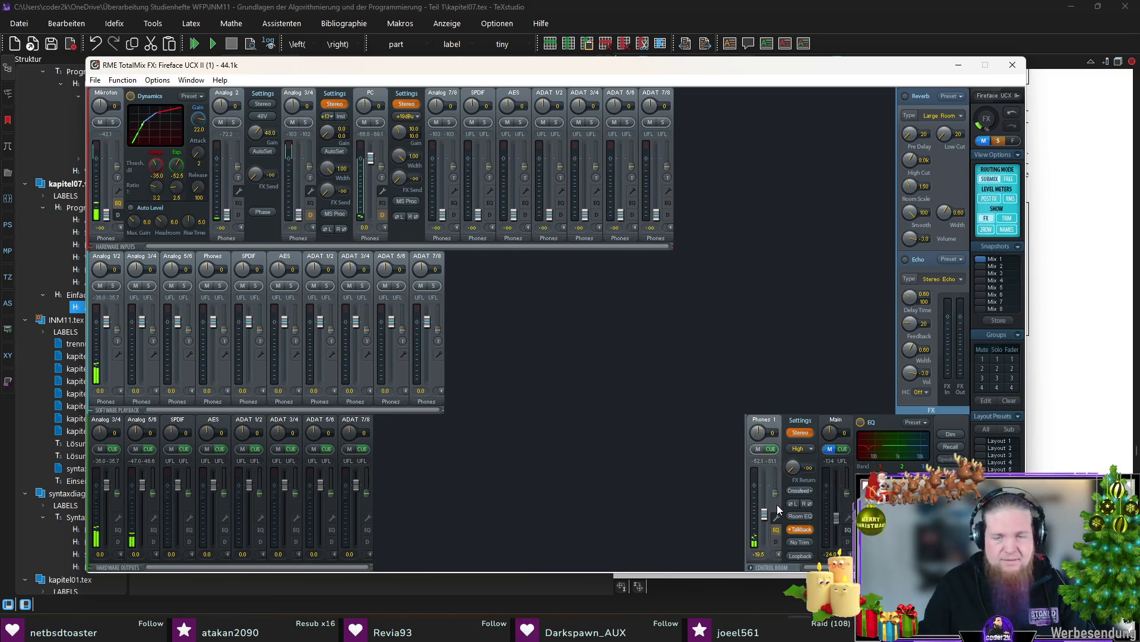
left_click_drag(111, 219, 107, 189)
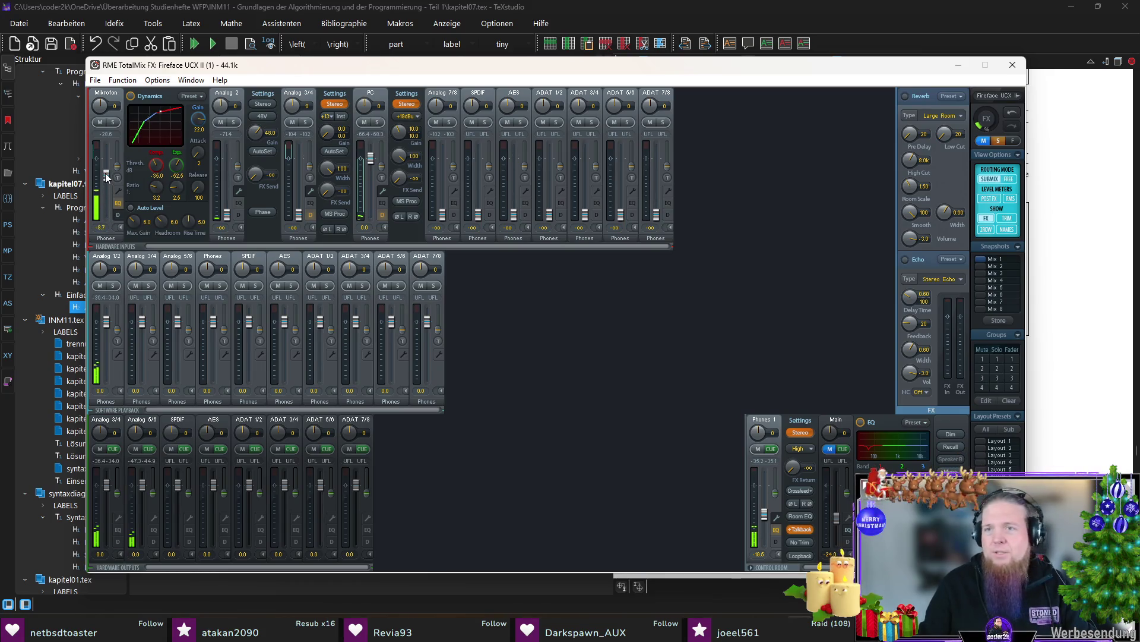
left_click(905, 95)
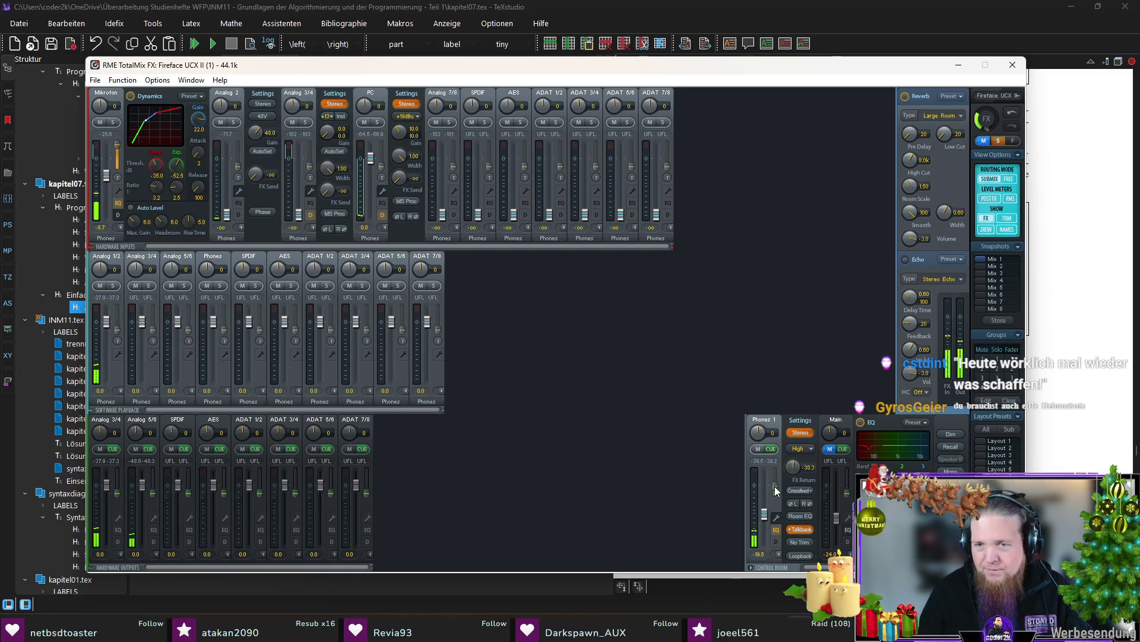
left_click_drag(775, 486, 776, 483)
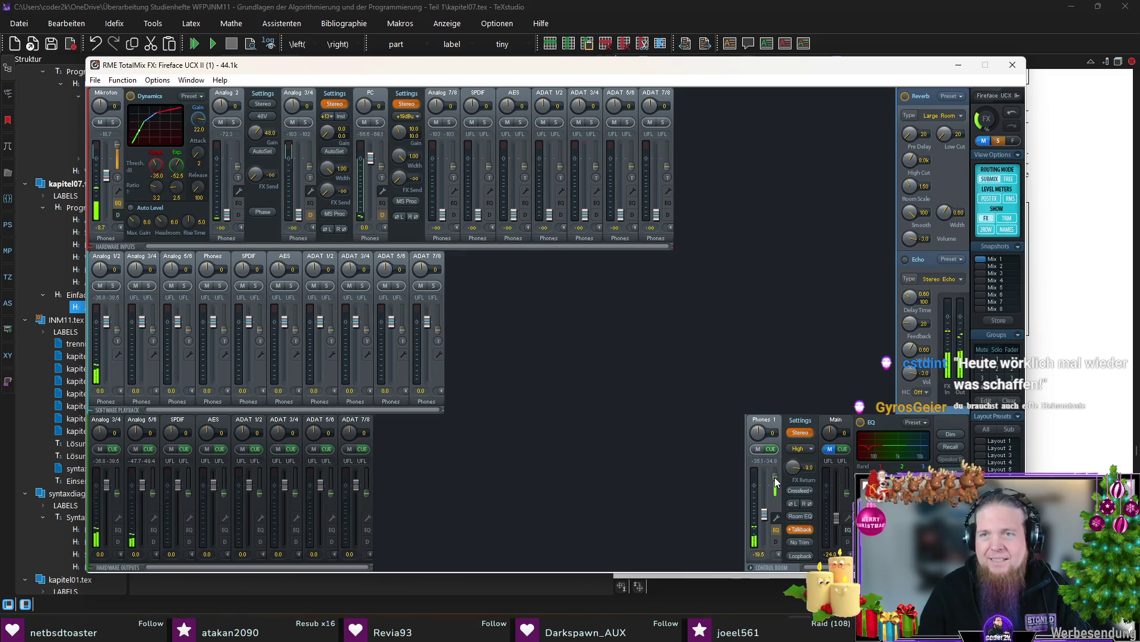
Change the reverb type to Old School and close the mixer window
left_click(945, 116)
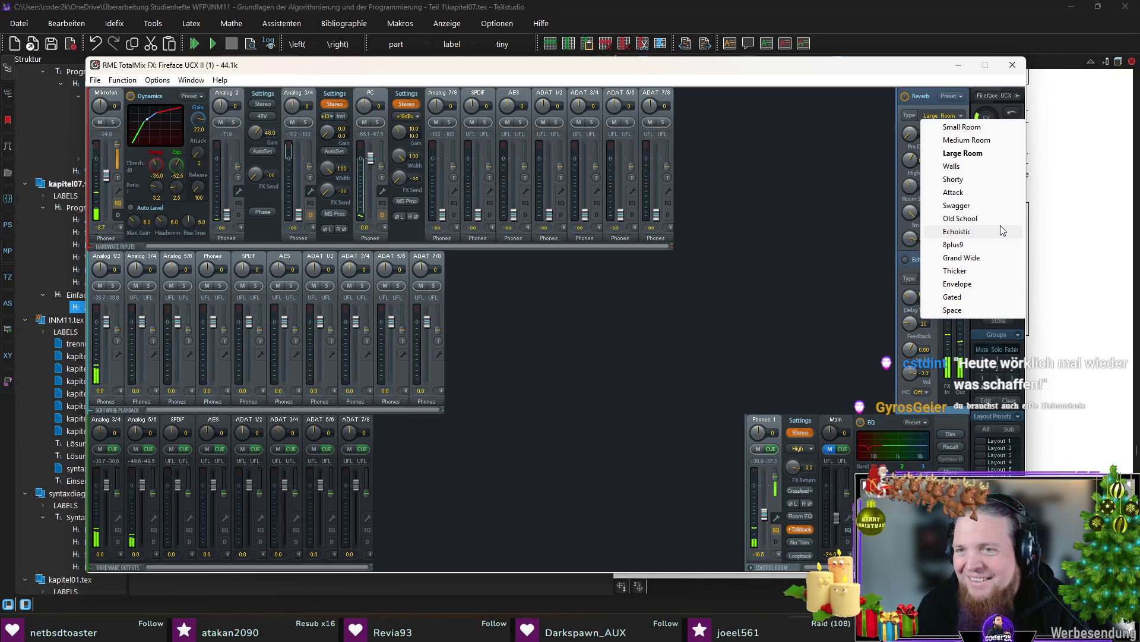
left_click(846, 203)
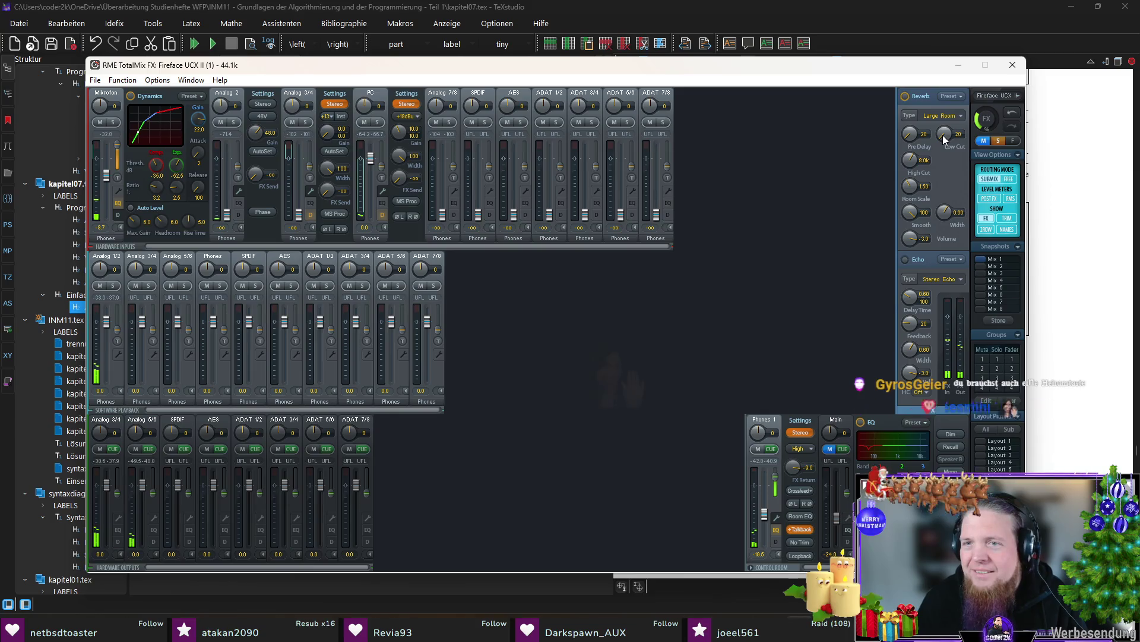
left_click(931, 116)
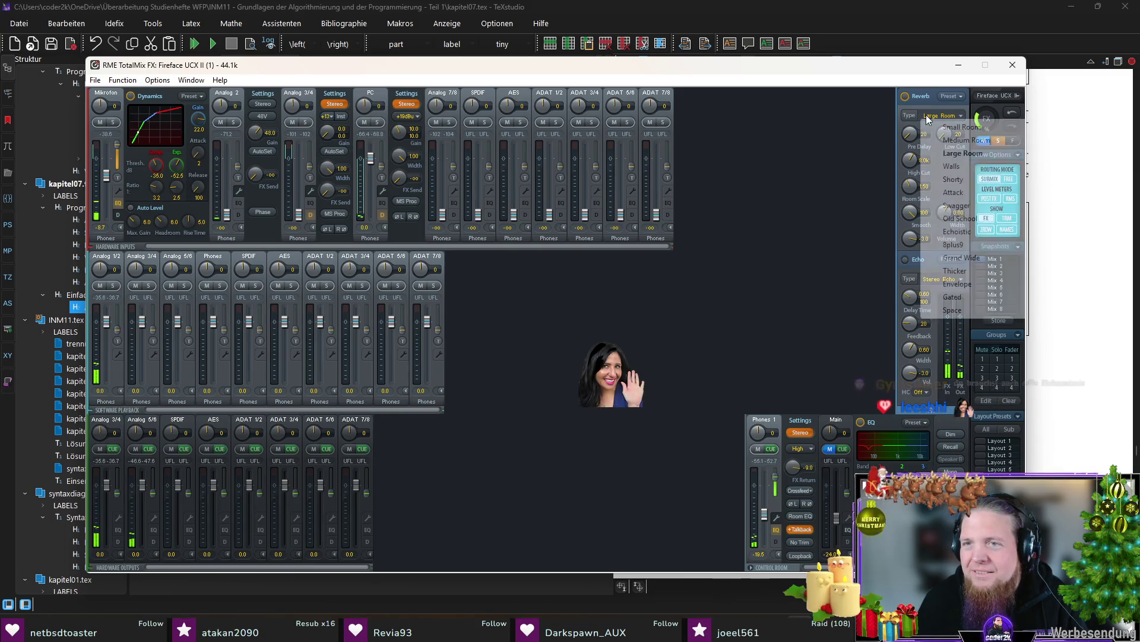
left_click(980, 217)
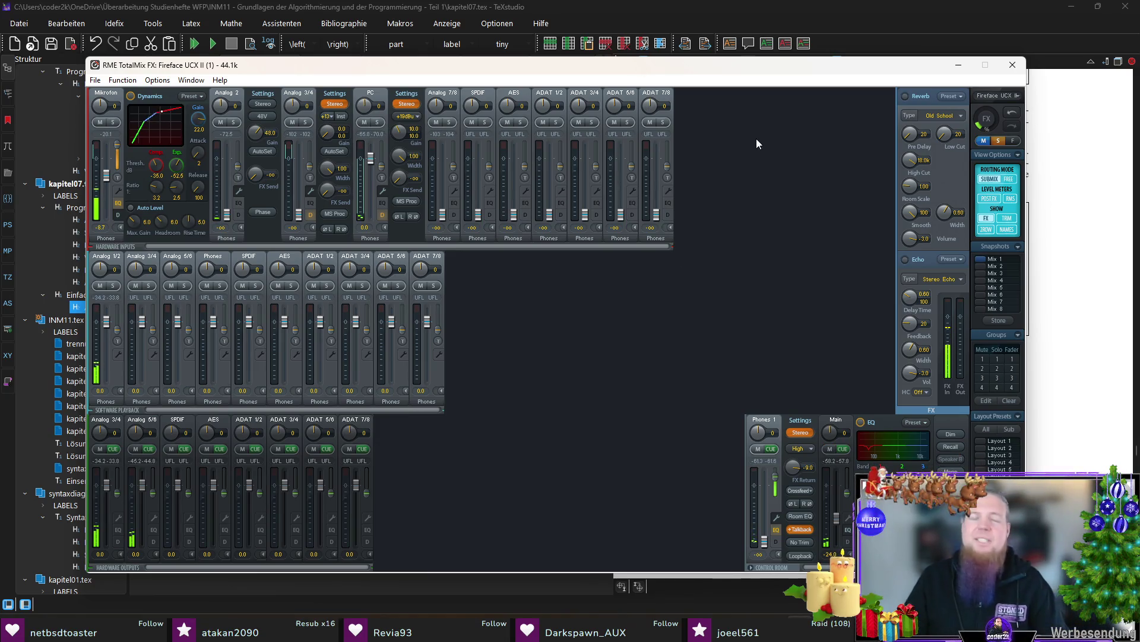
left_click_drag(603, 71, 645, 76)
key("alt+Tab")
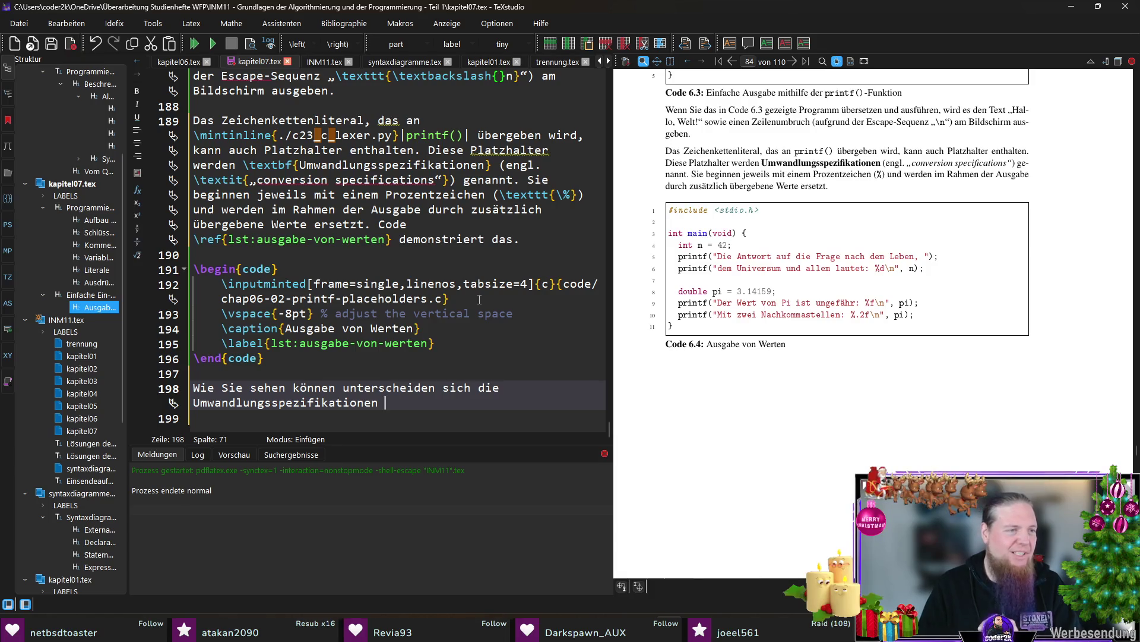
Rework the sentence opening on line 198 so it starts at the Umwandlungsspezifikationen
left_click(420, 395)
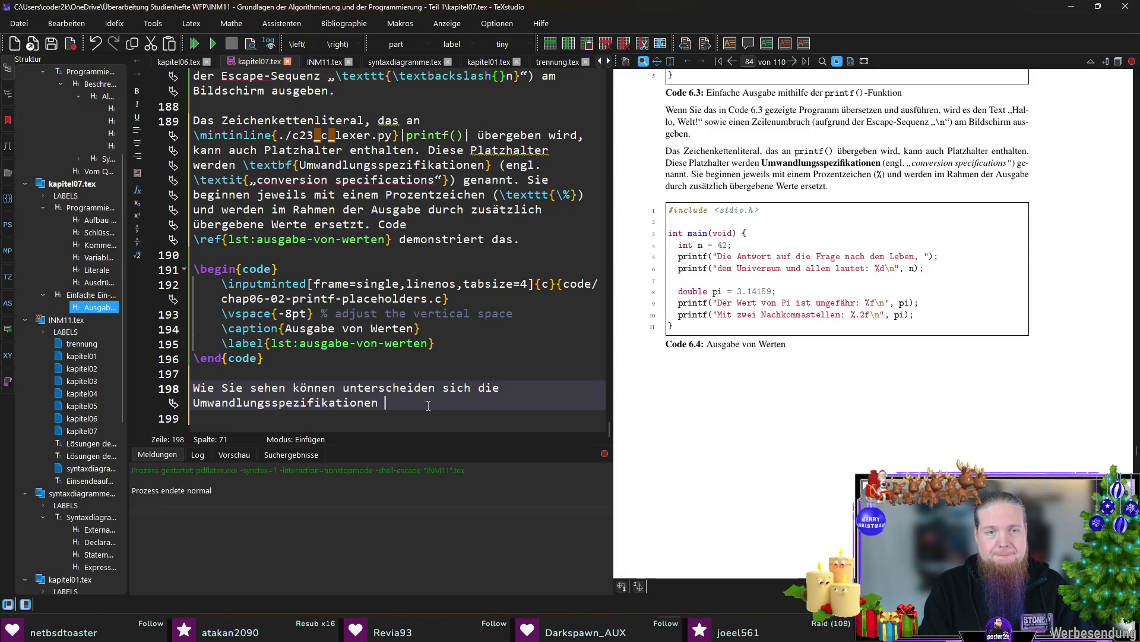
key("ctrl+Left")
key("ctrl+Left")
key("ctrl+Left")
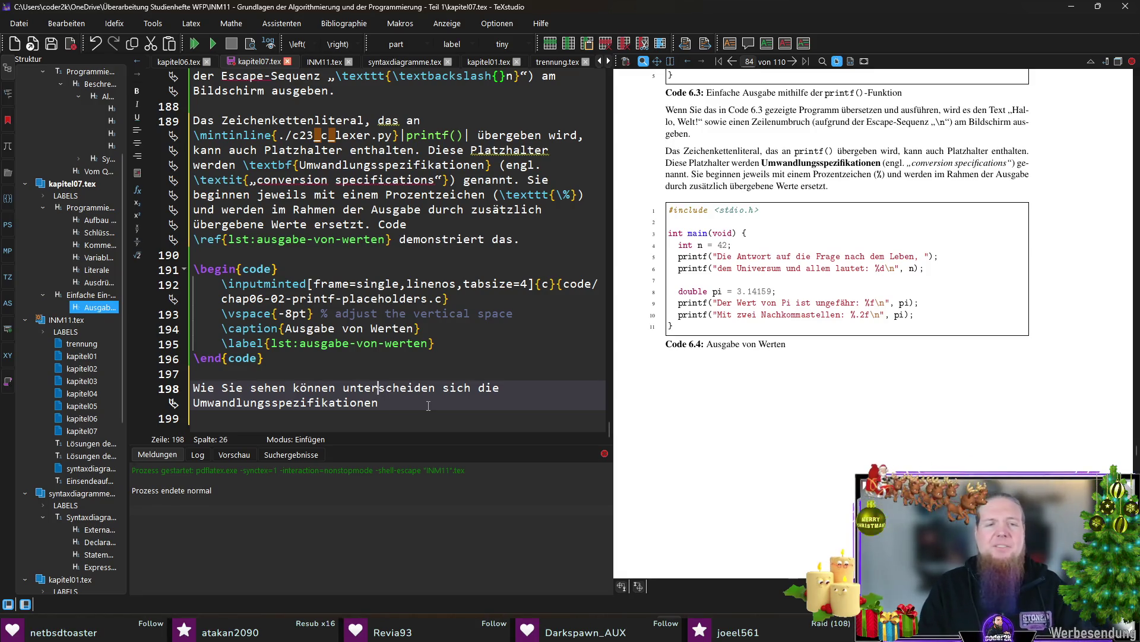
key("shift+Home")
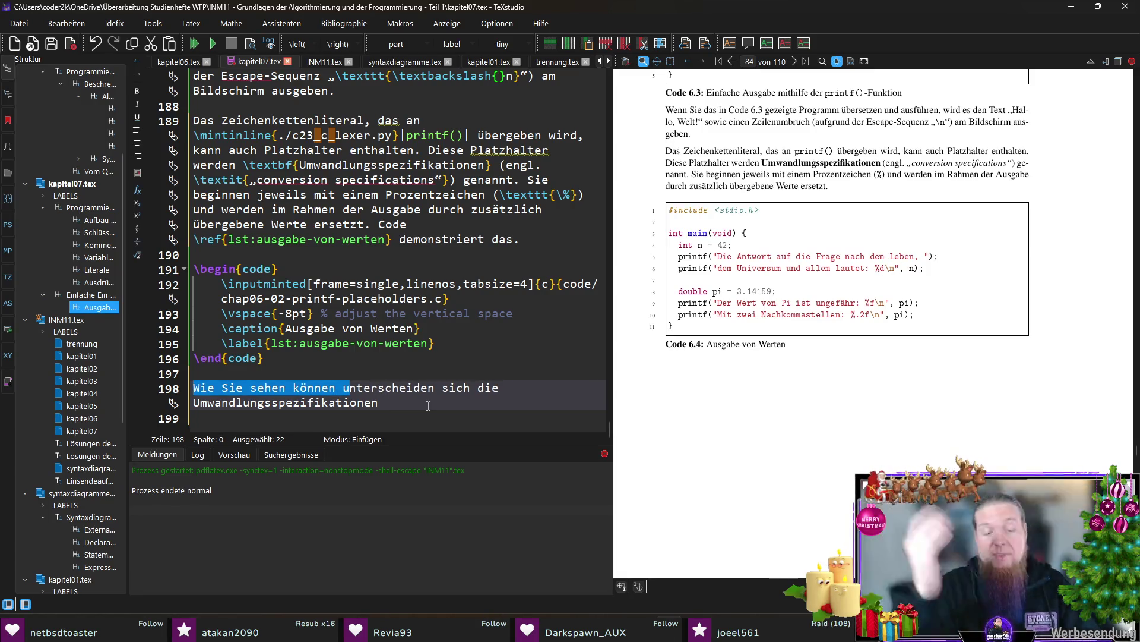
type("U")
key("BackSpace")
type("Die")
key("ctrl+shift+Right")
key("ctrl+shift+Right")
key("ctrl+shift+Right")
key("Delete")
key("End")
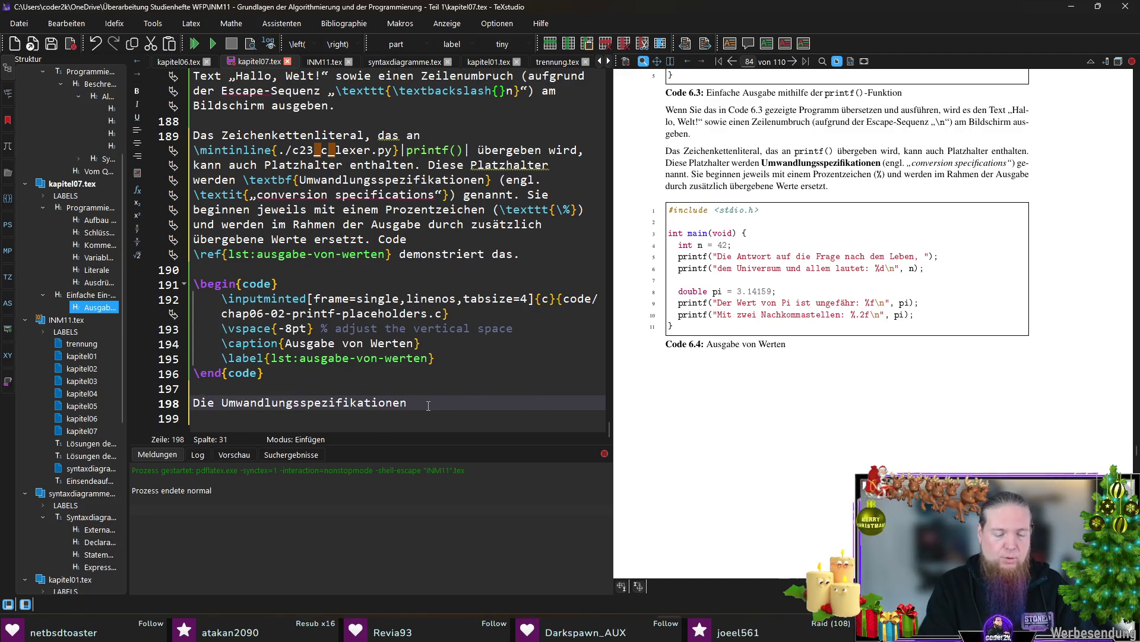
type("(im Beispiel")
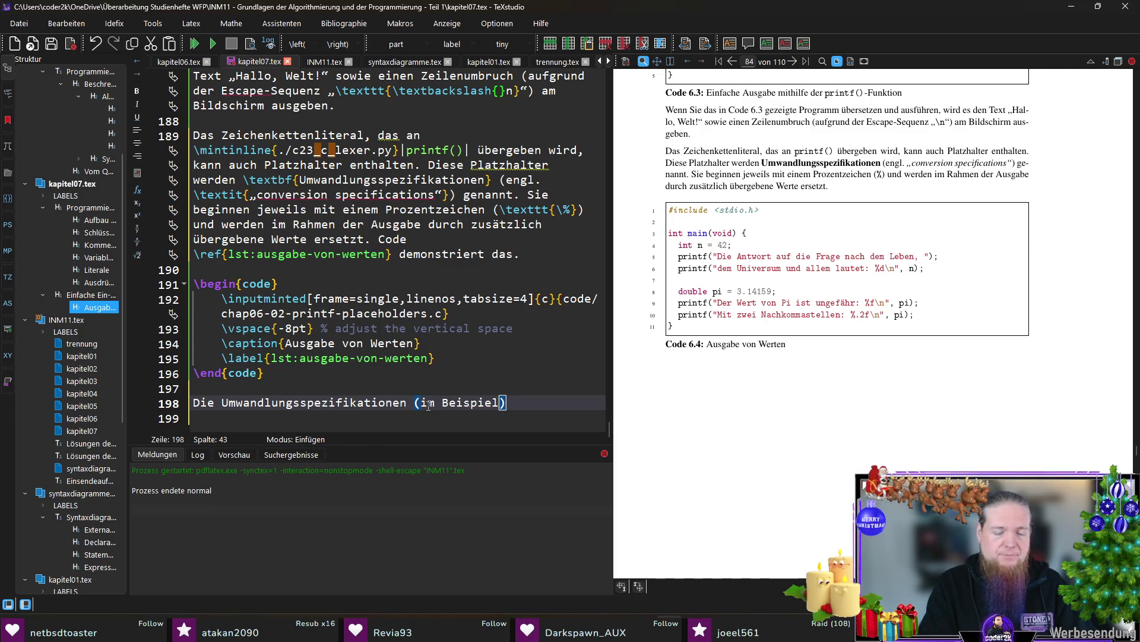
type(" „\\co")
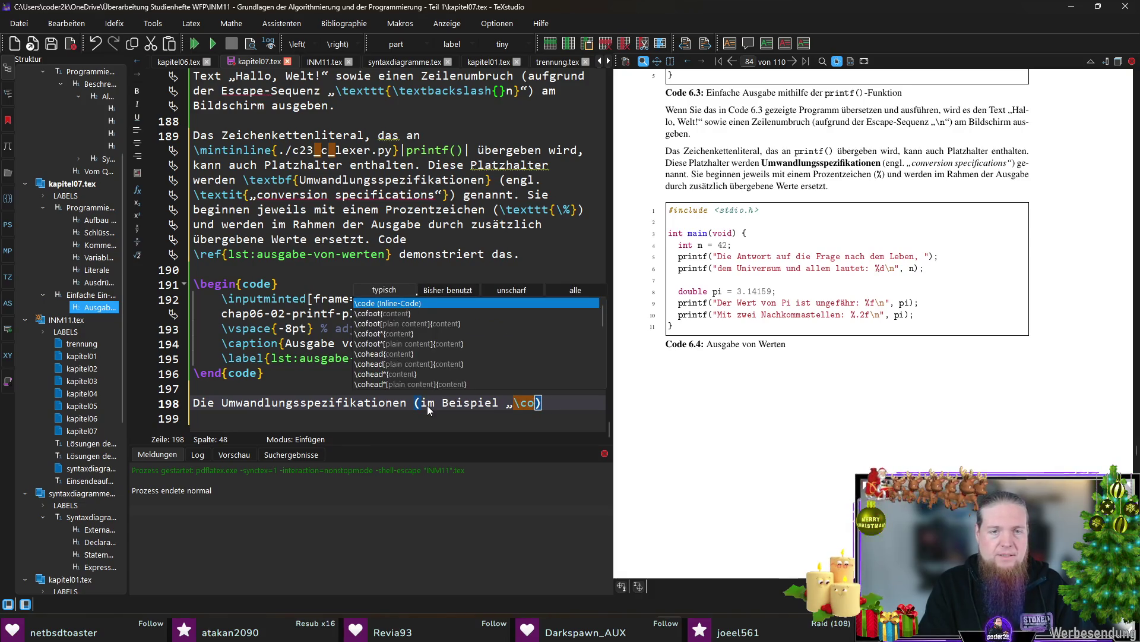
type("mo")
Cite \texttt{\%d} und \texttt{\%f} as examples, then switch to the C source in VS Code
key("BackSpace")
key("BackSpace")
type("texttt{")
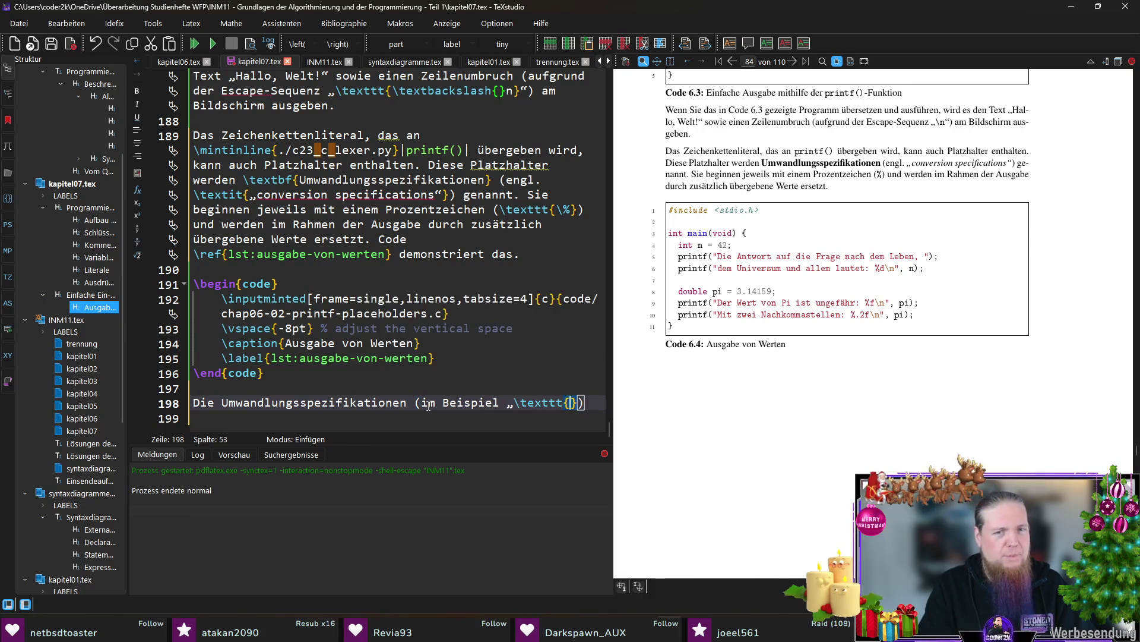
type("\\%")
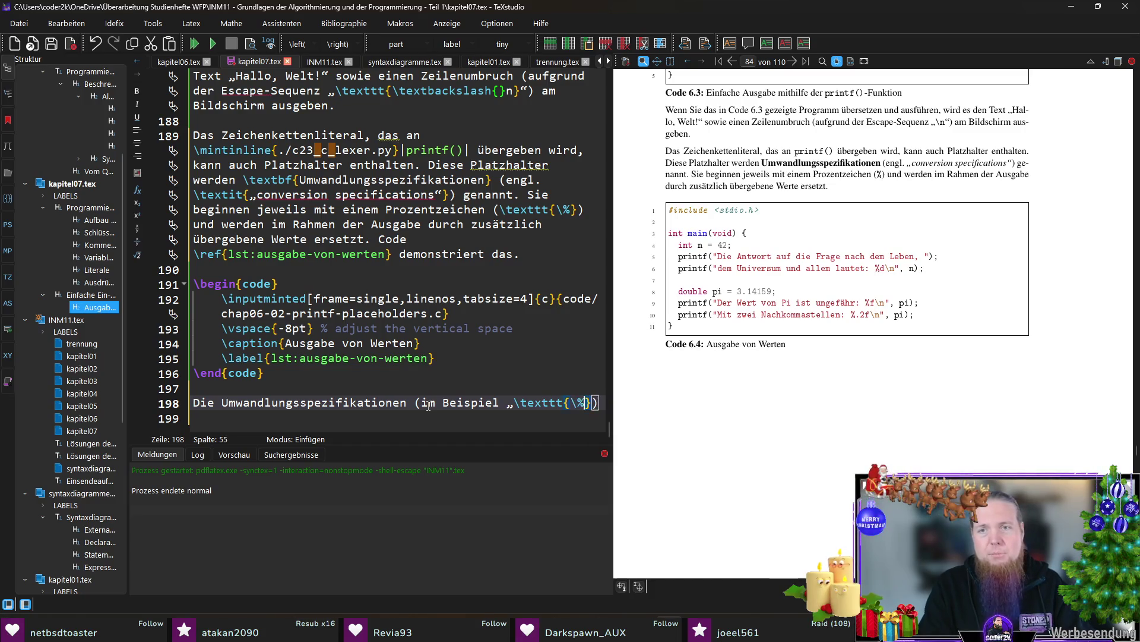
type("d")
type("}“ uznd")
key("BackSpace")
key("BackSpace")
key("BackSpace")
type("nd ")
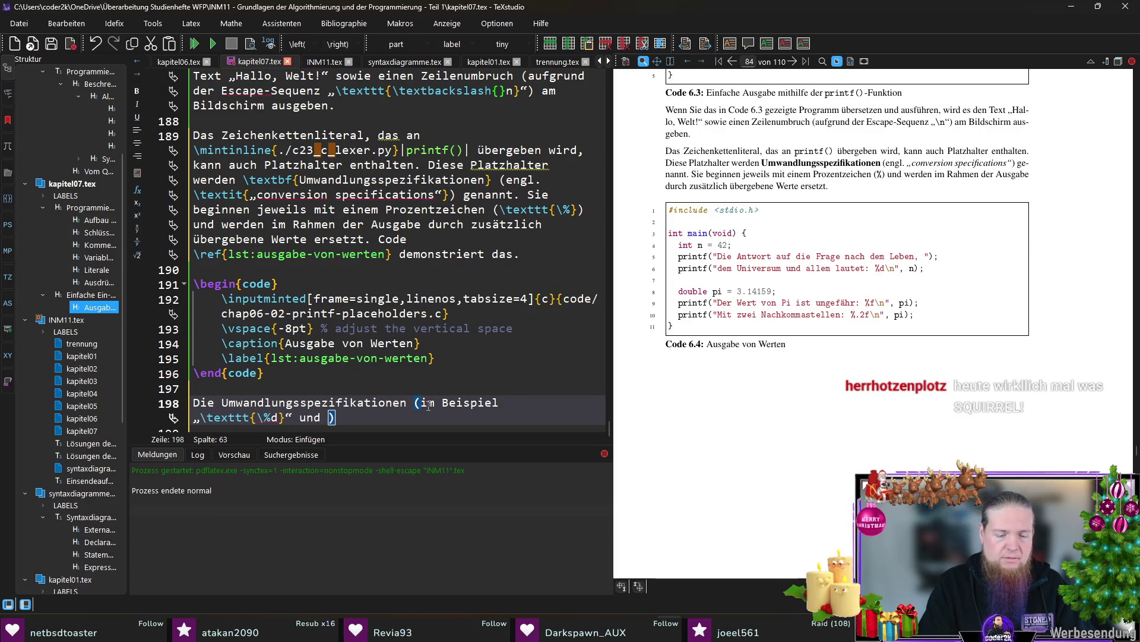
type("„\\")
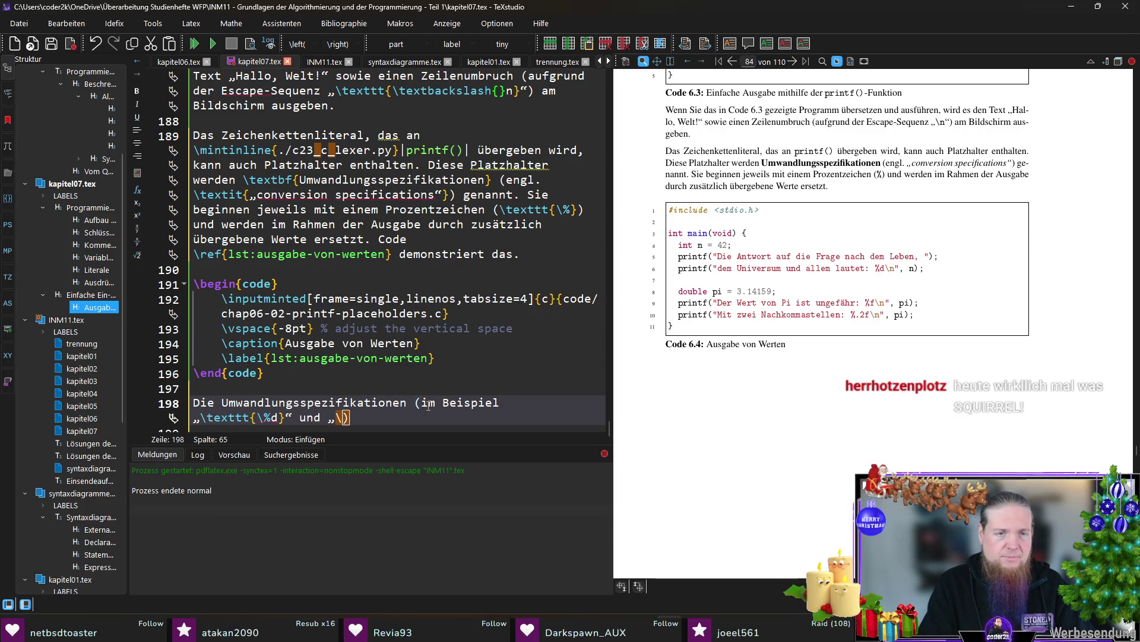
type("\texttt{")
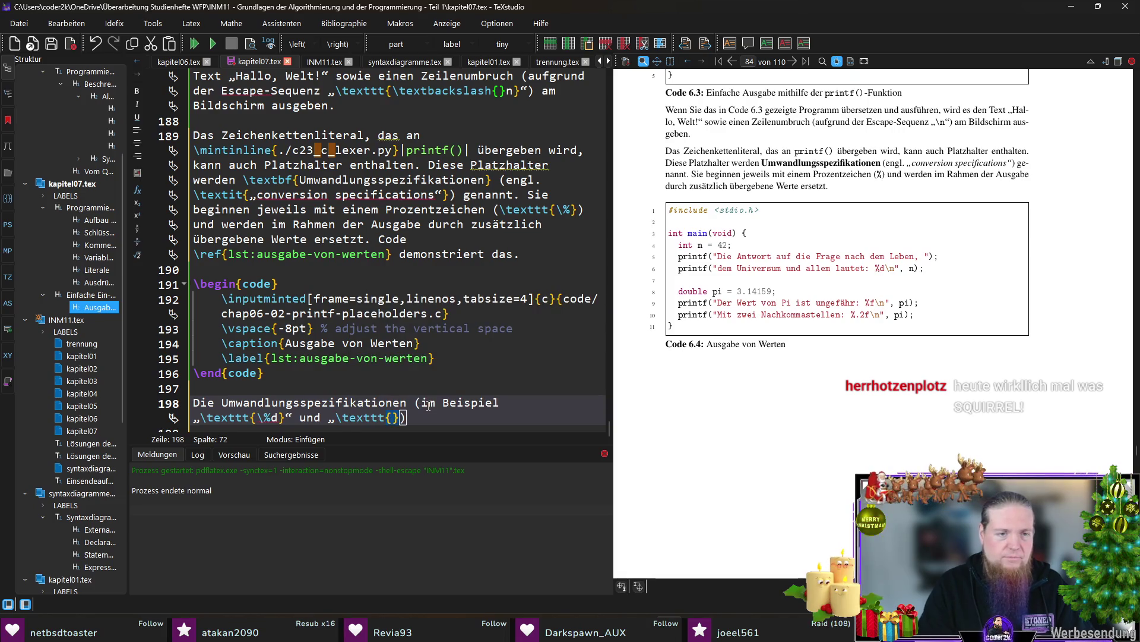
type("\\%f")
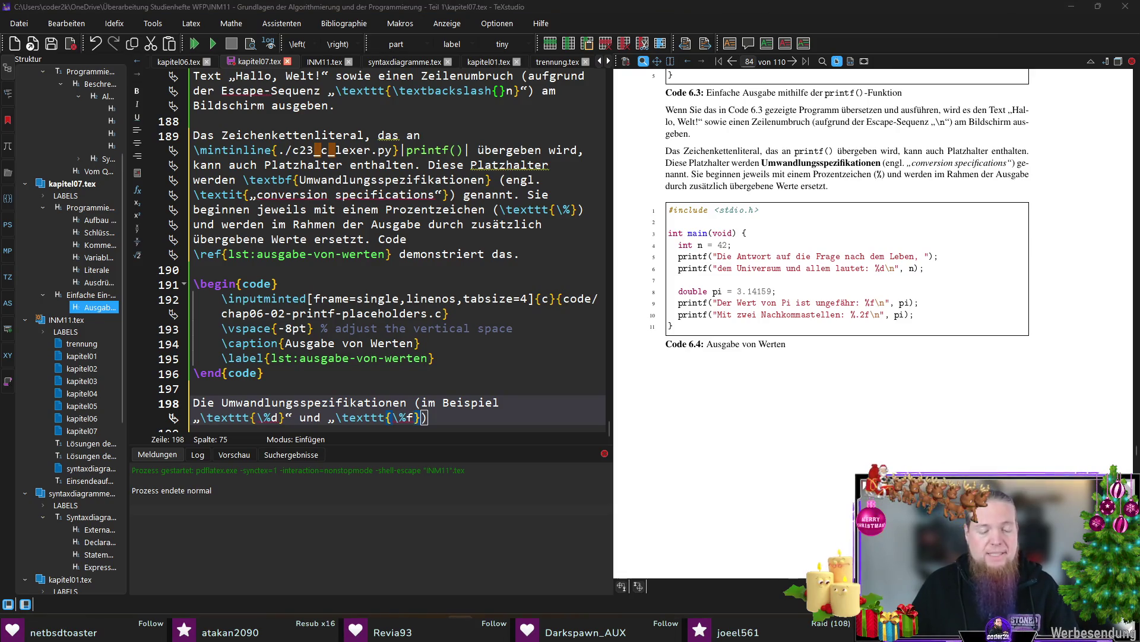
key("alt+Tab")
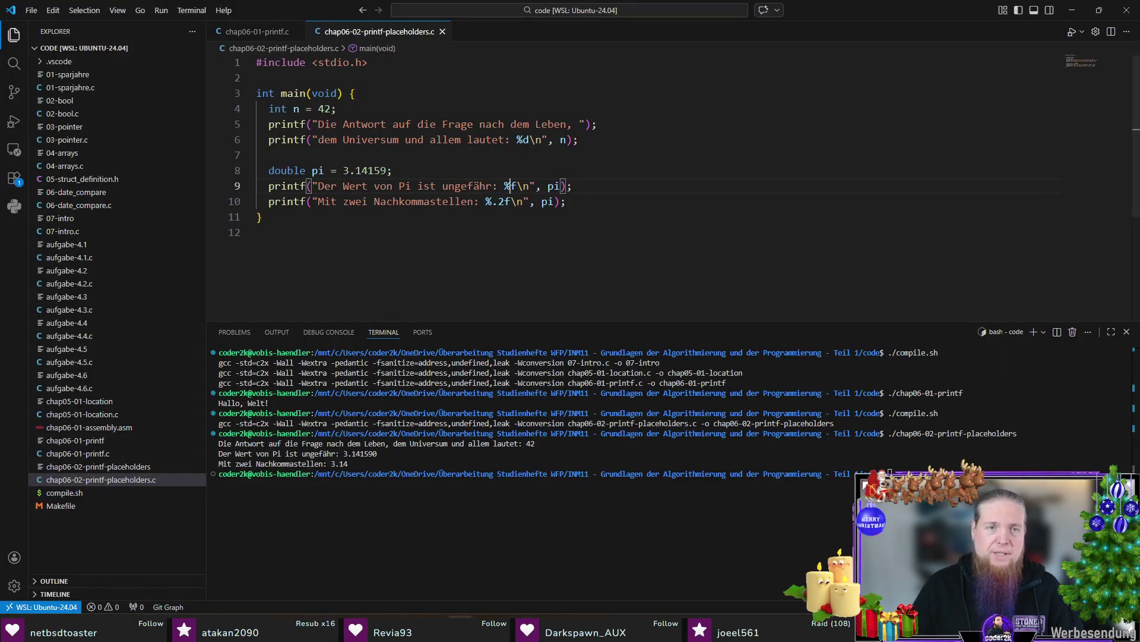
Change the pi output specifiers on lines 9–10 to %lf and %.2lf
left_click_drag(278, 188, 534, 171)
left_click(642, 181)
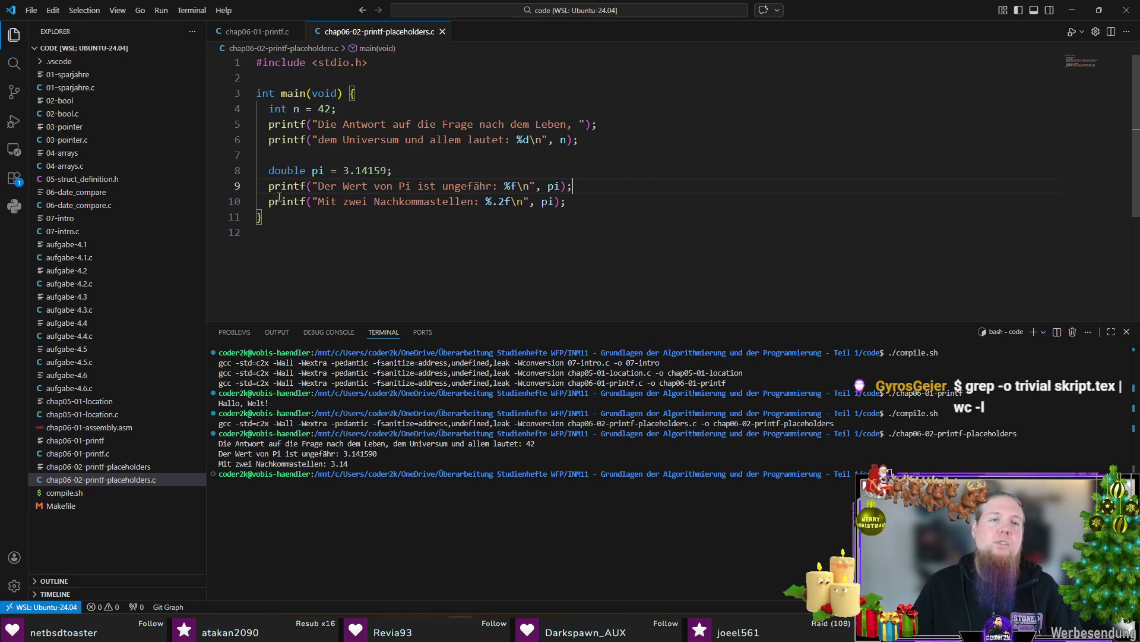
left_click(285, 185)
left_click(514, 185)
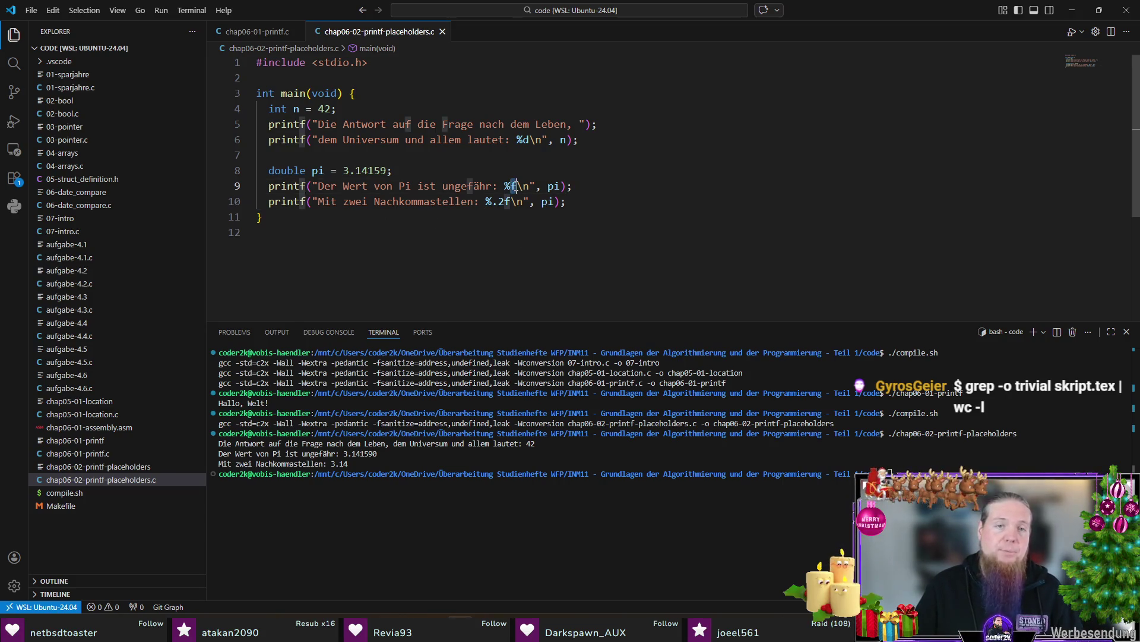
type("l")
key("Down")
key("Left")
key("Left")
type("l")
key("End")
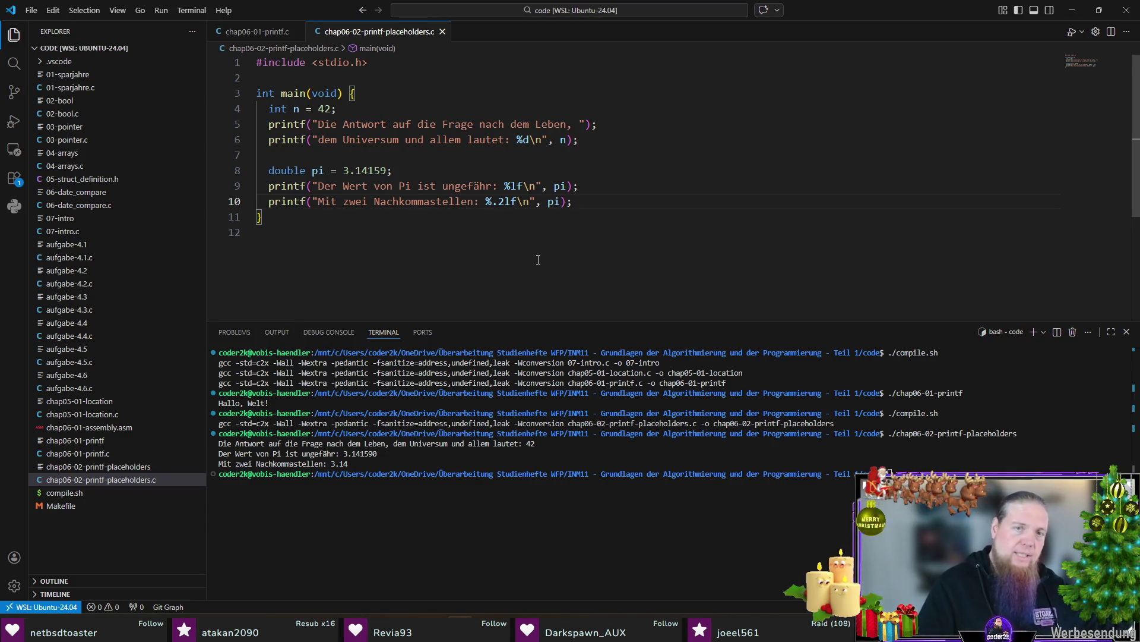
Rerun ./compile.sh in the terminal and hide the terminal panel again
key("ctrl+grave")
key("Up")
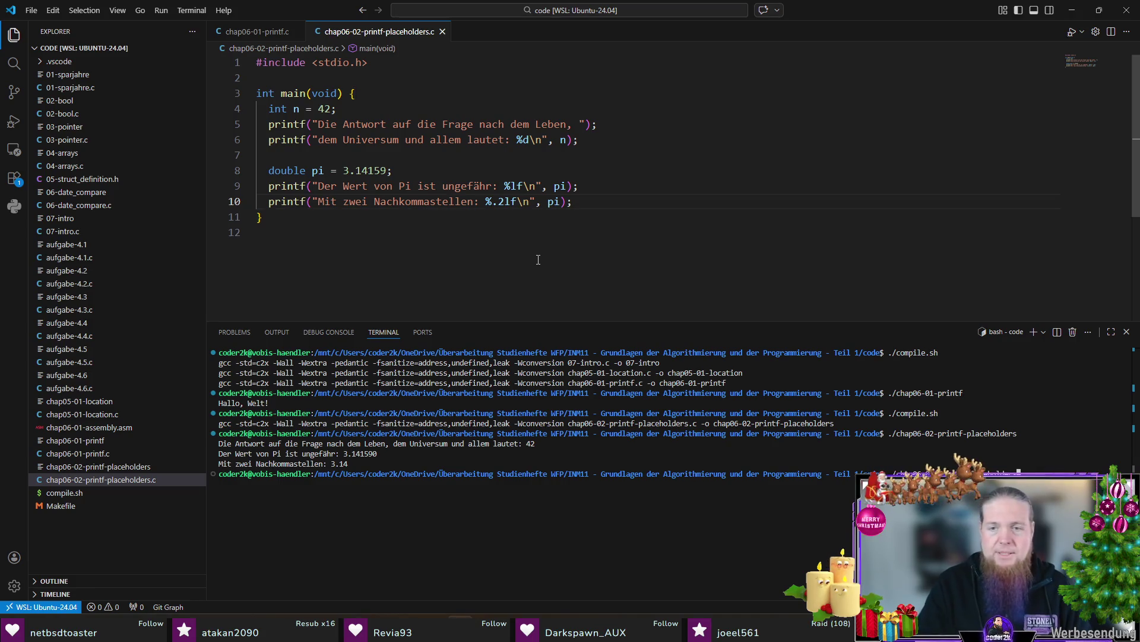
key("Return")
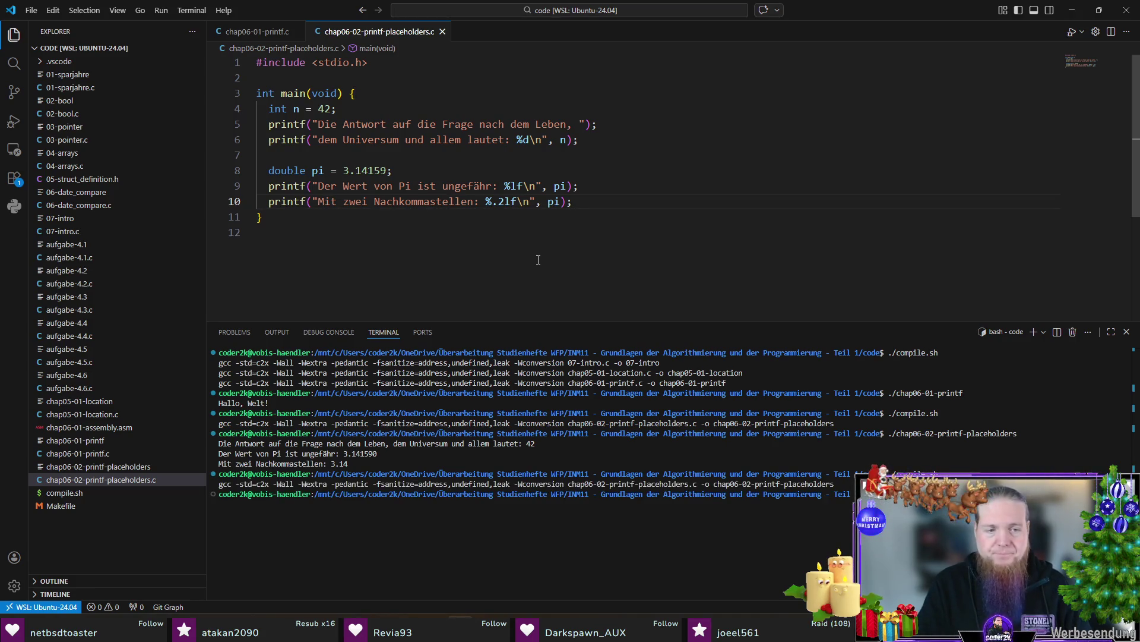
key("ctrl+grave")
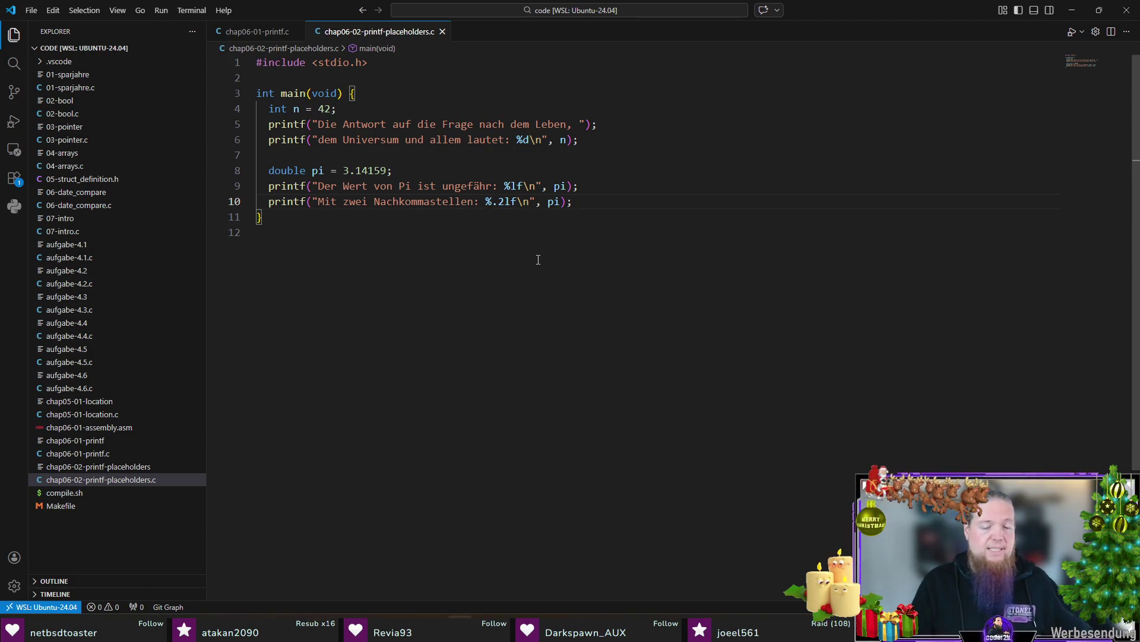
Back in TeXstudio, write \%lf and end the sentence 'unterscheiden sich je nach Datentyp des auszugebenden Werts.'
key("alt+Tab")
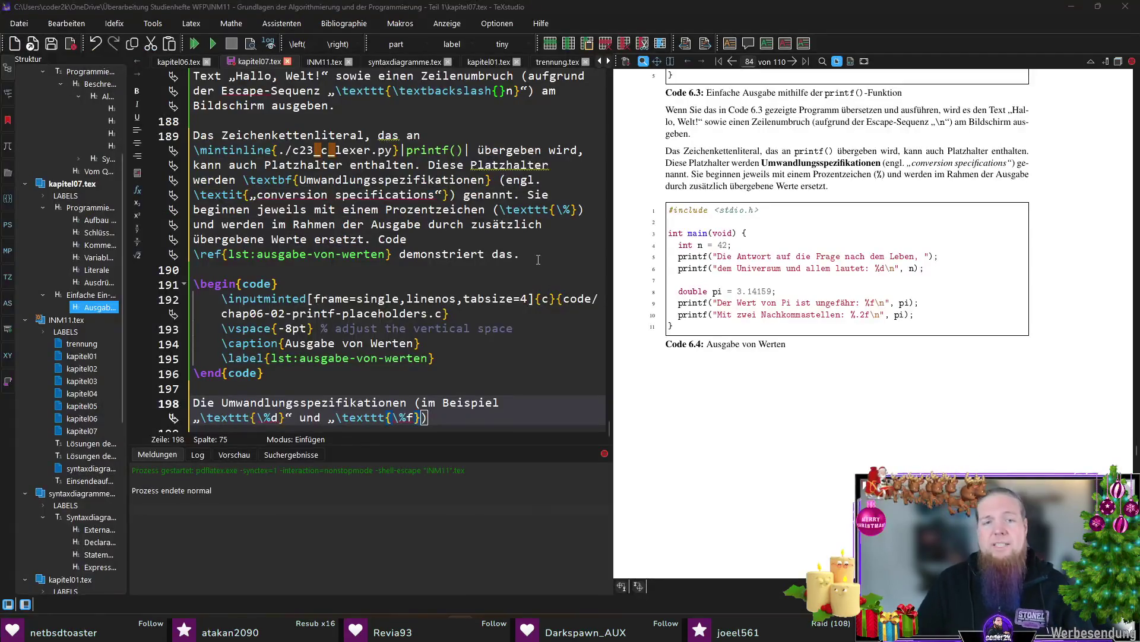
scroll(444, 388, "down", 1)
type("l")
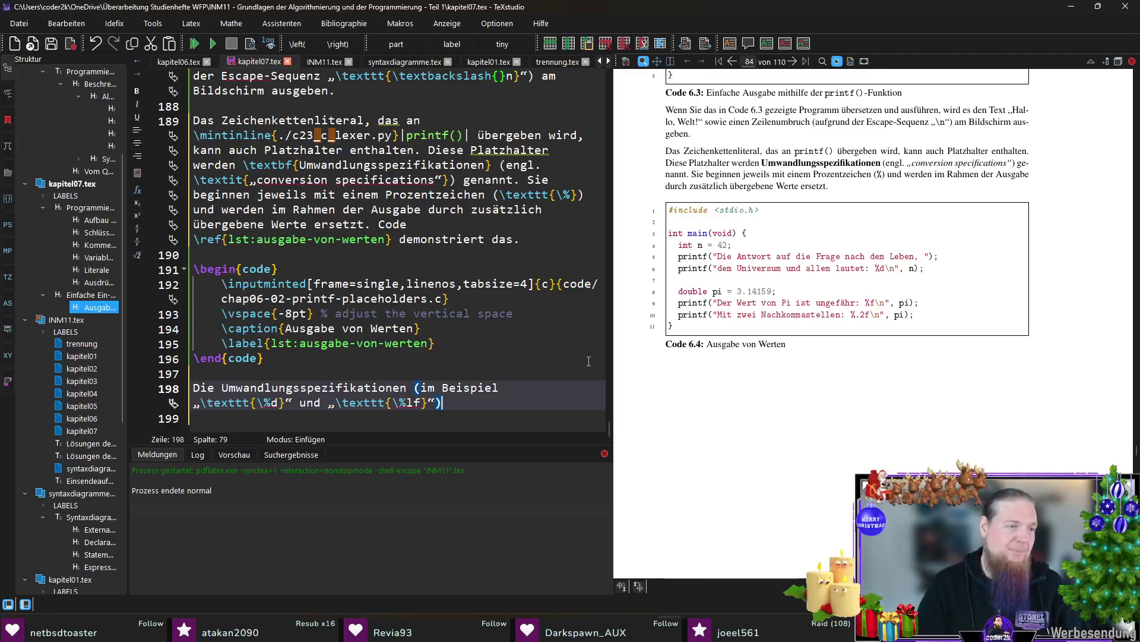
type(".")
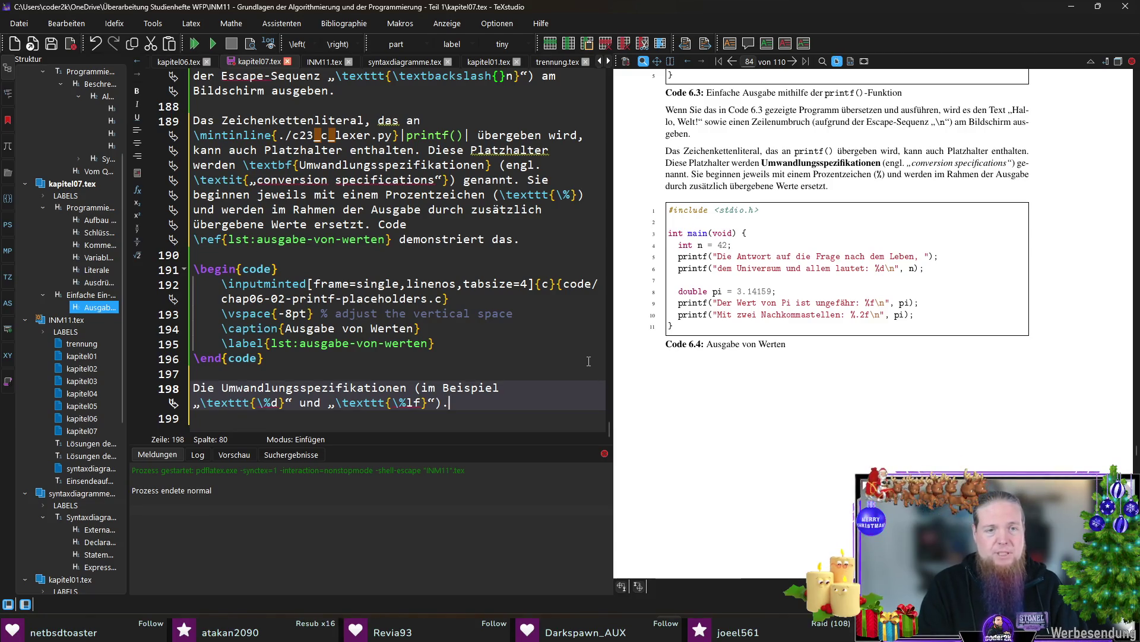
key("BackSpace")
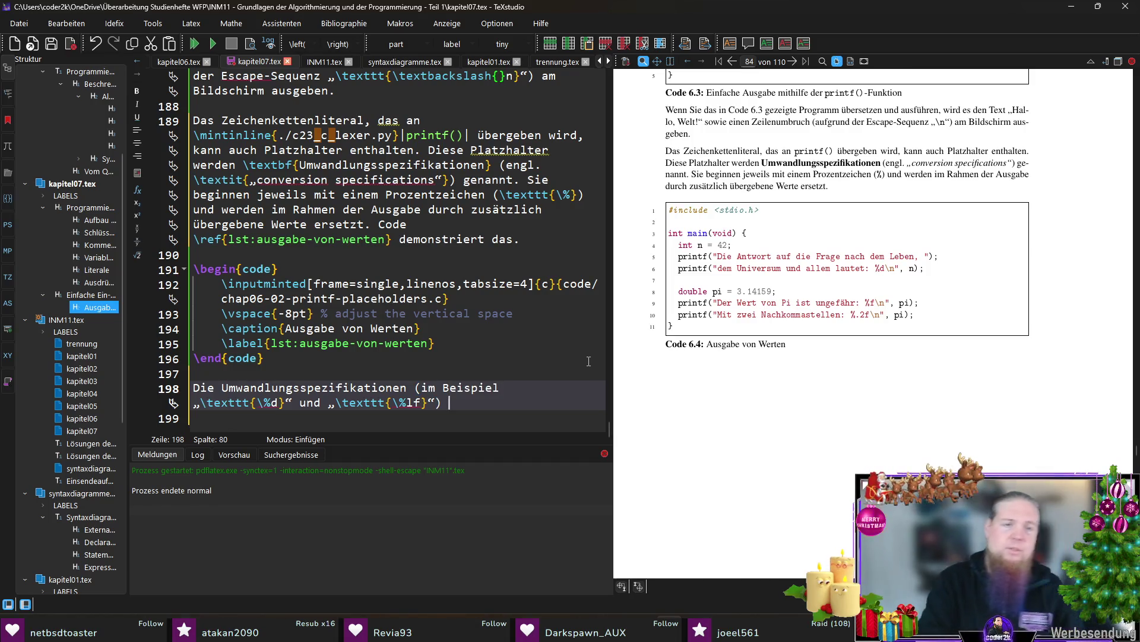
type("unterscheiden sich")
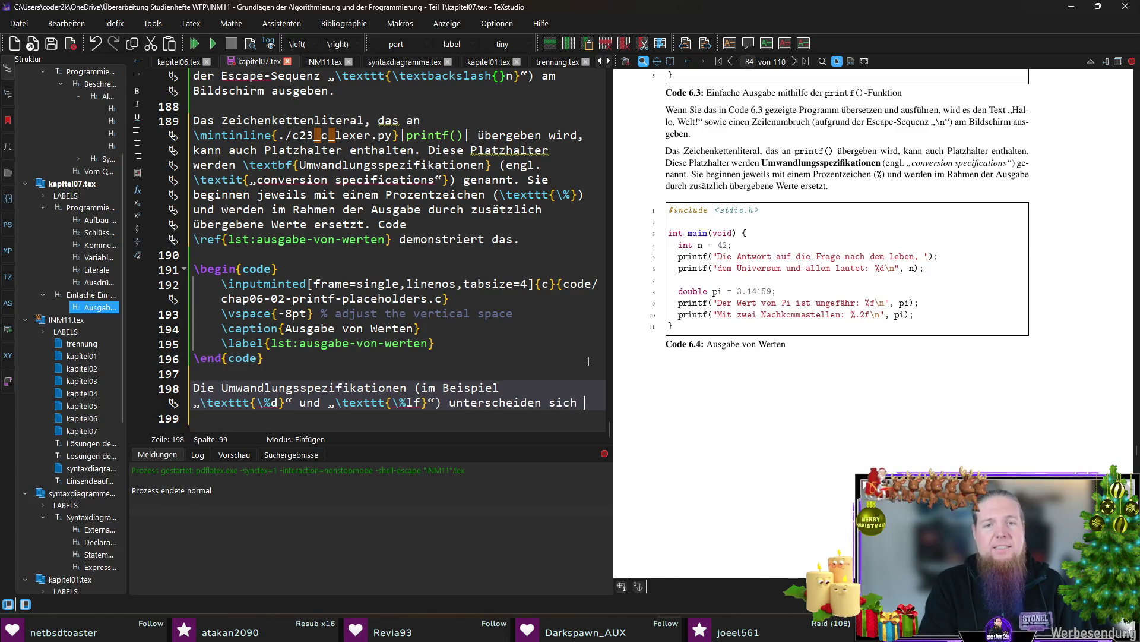
type(" je nach")
key("BackSpace")
type("auszugebendem")
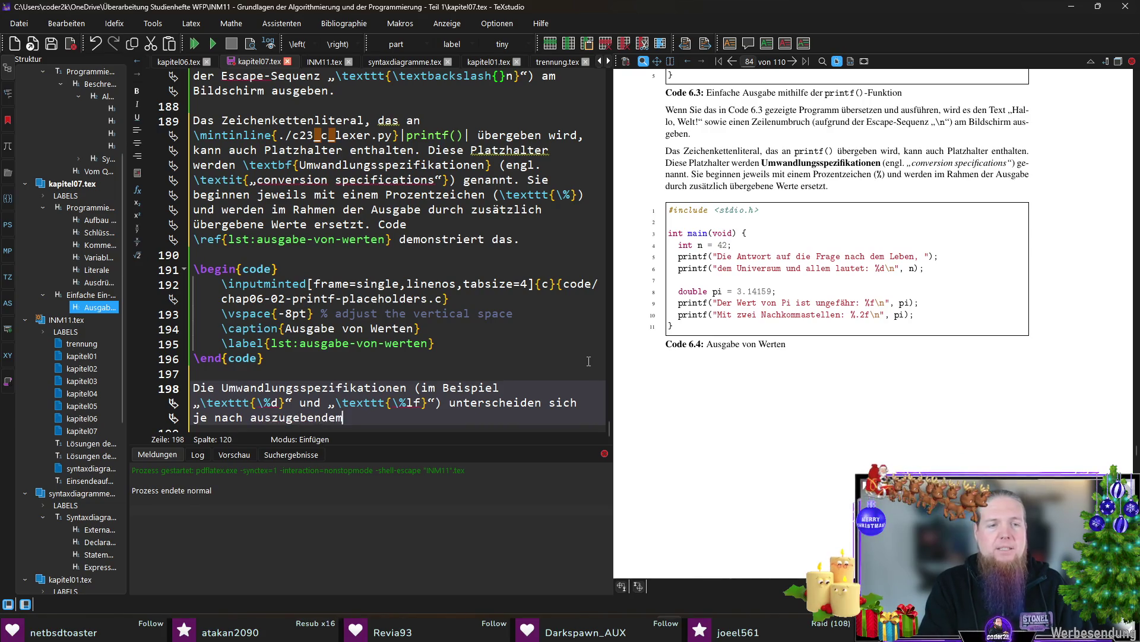
type(" Datentyp.")
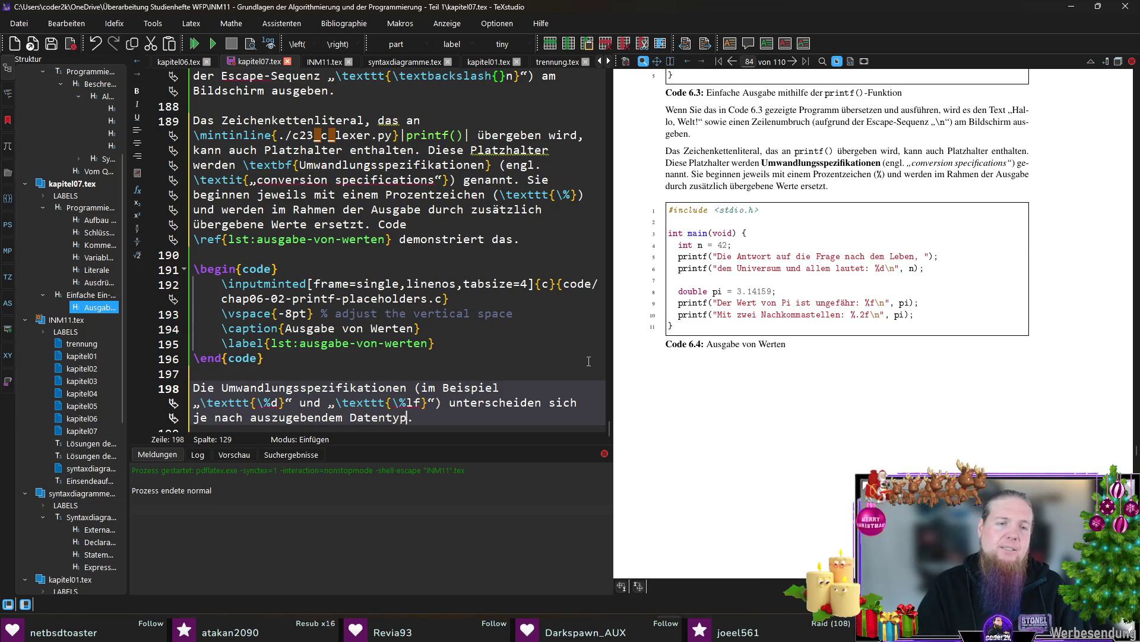
key("ctrl+shift+Left")
key("ctrl+shift+Left")
key("ctrl+shift+Left")
key("Left")
key("ctrl+shift+Right")
key("ctrl+shift+Right")
type("Datentyp des auszugebenden Werts")
key("End")
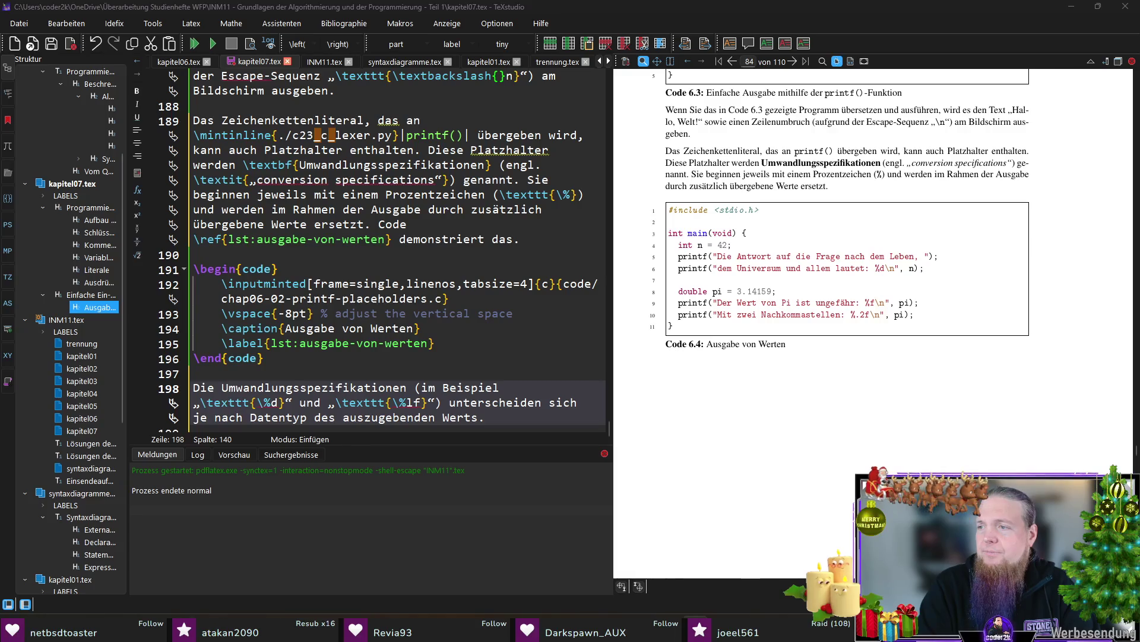
scroll(489, 401, "down", 1)
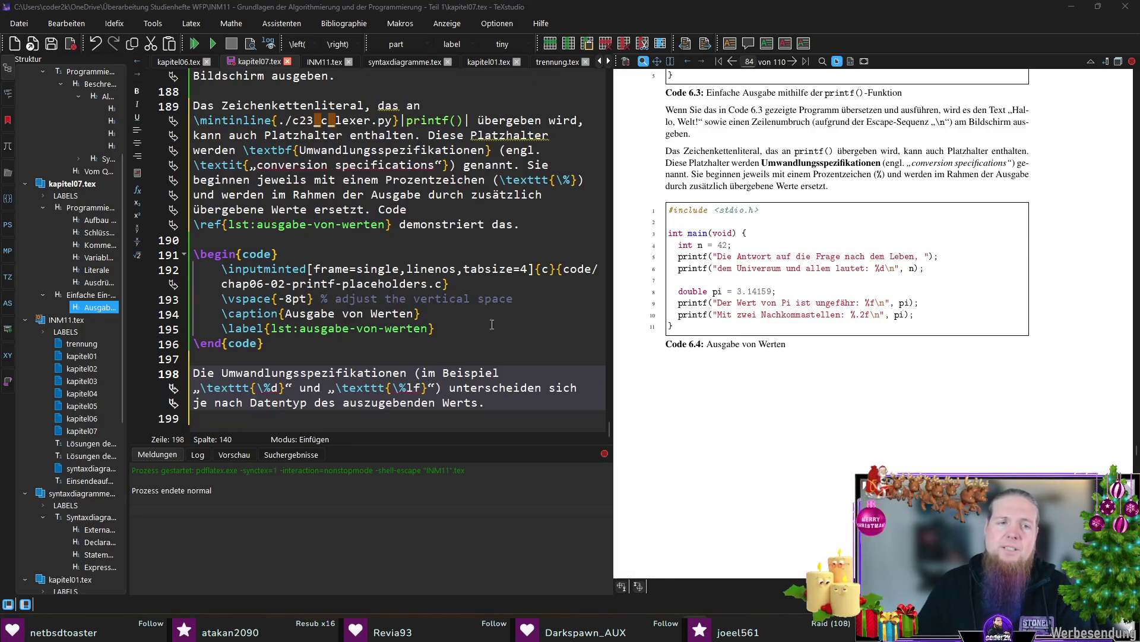
left_click(495, 420)
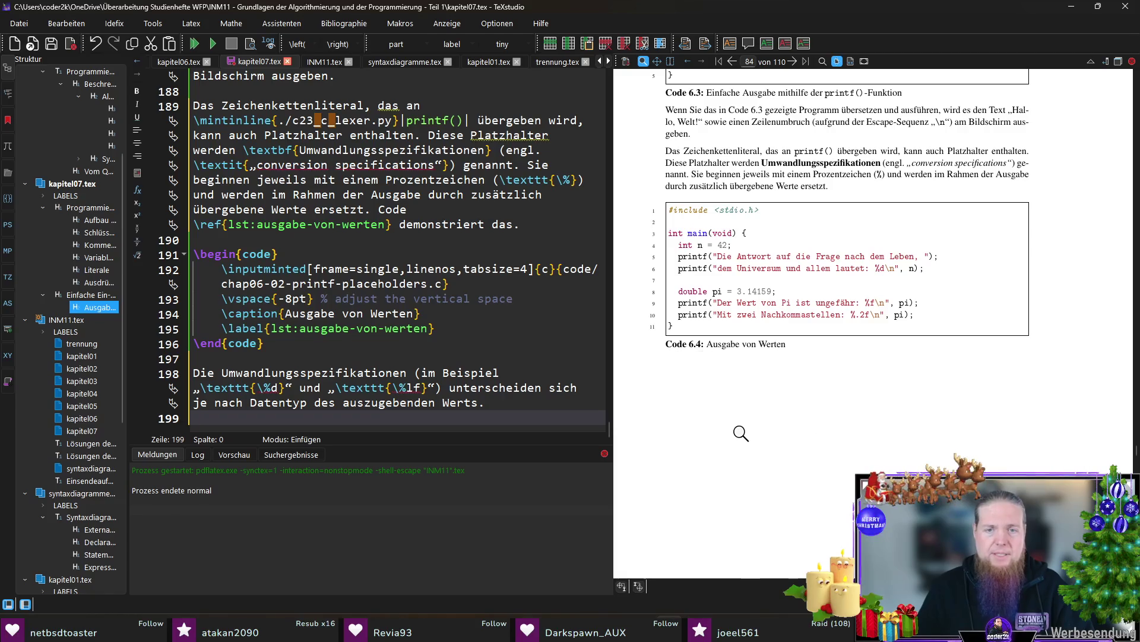
Find Tabelle 1.2 in the PDF preview and jump to its source in kapitel01.tex
key("ctrl+f")
type("tabe")
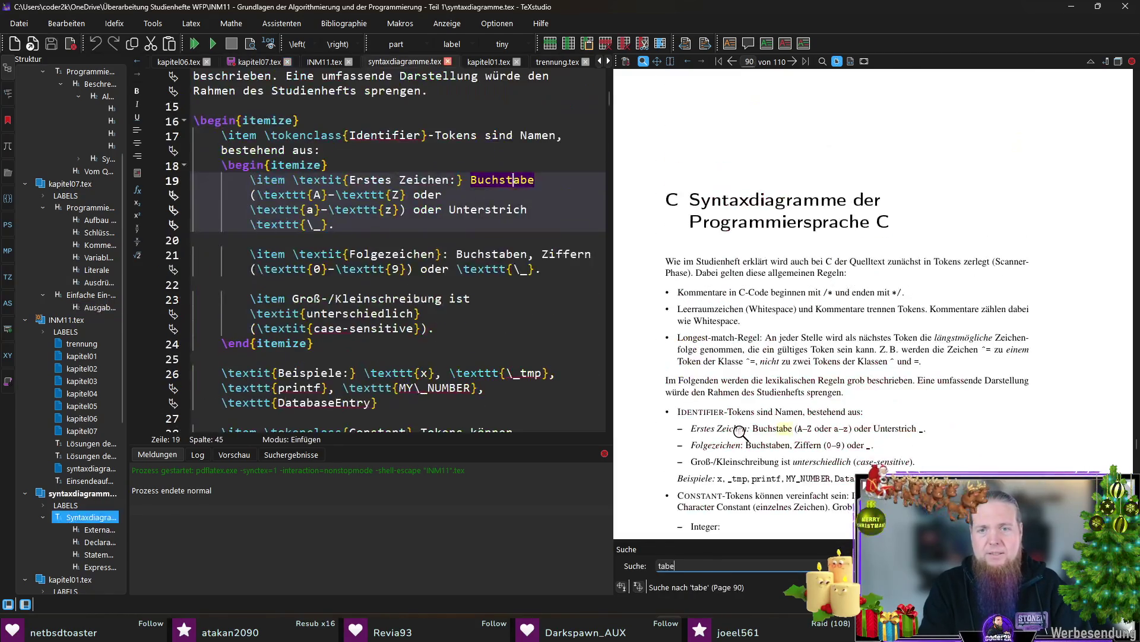
type("l")
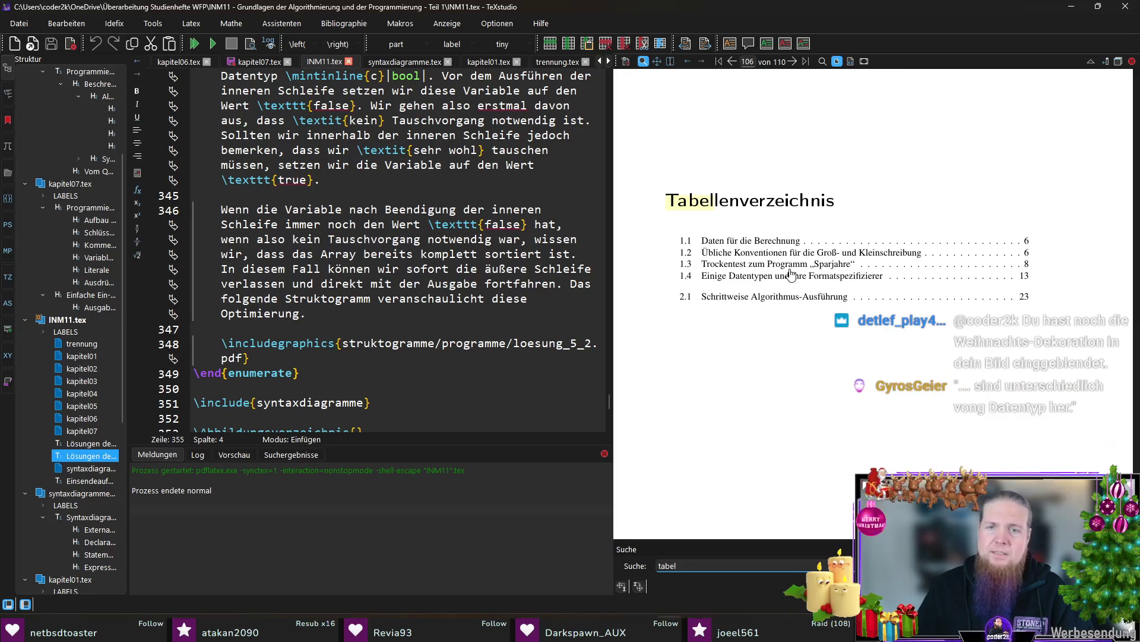
left_click(904, 256)
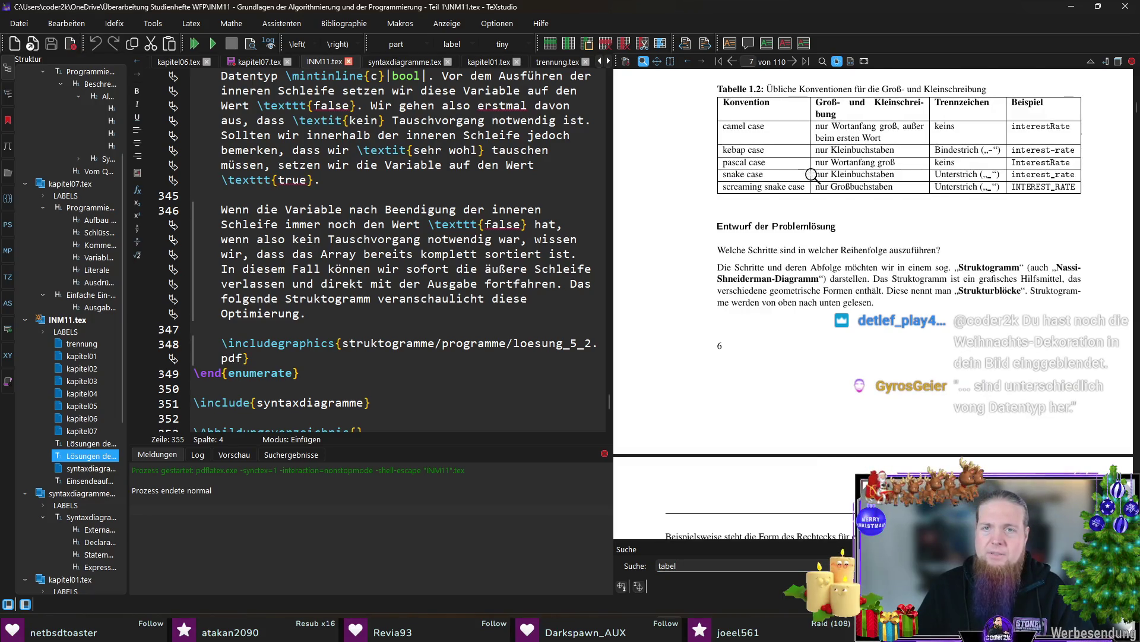
scroll(813, 237, "up", 3)
left_click(725, 133, "ctrl")
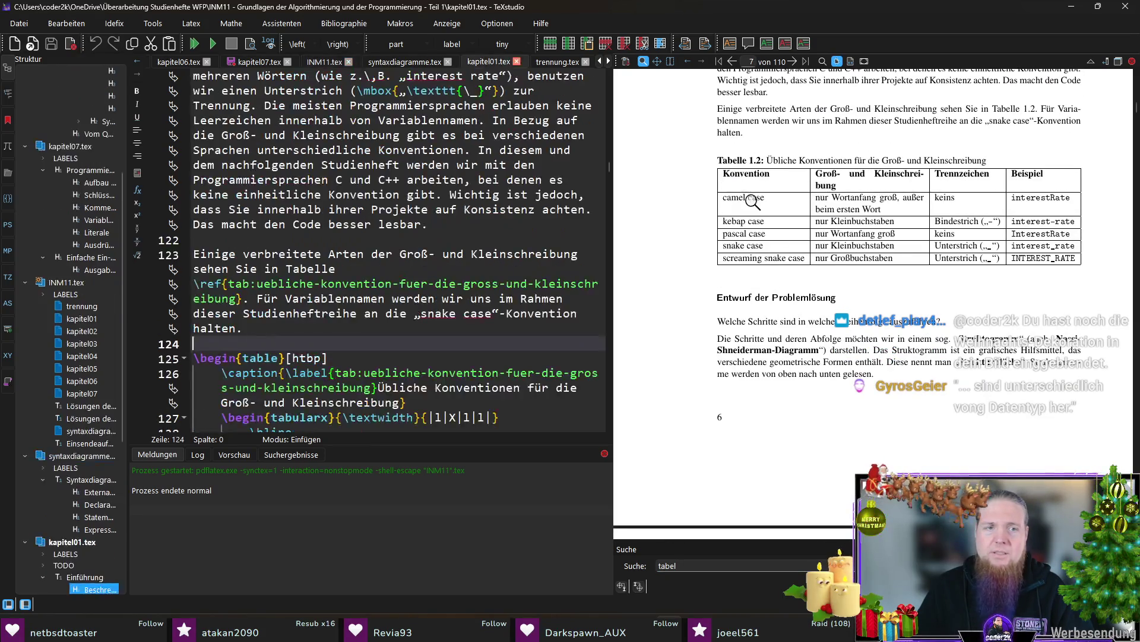
scroll(275, 307, "down", 5)
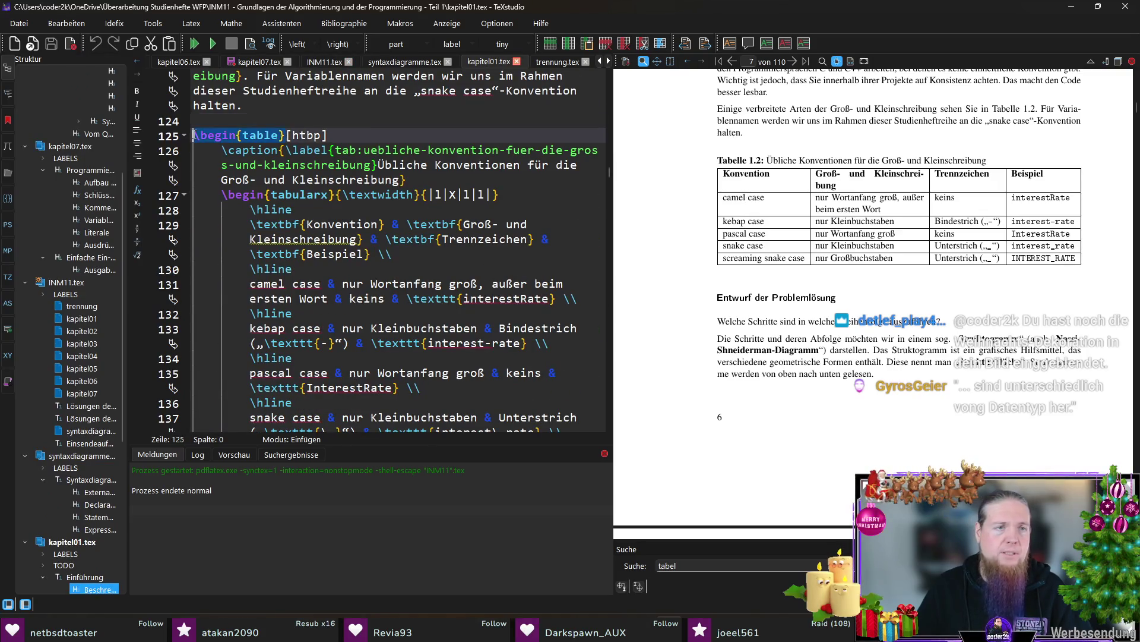
left_click_drag(196, 135, 409, 317)
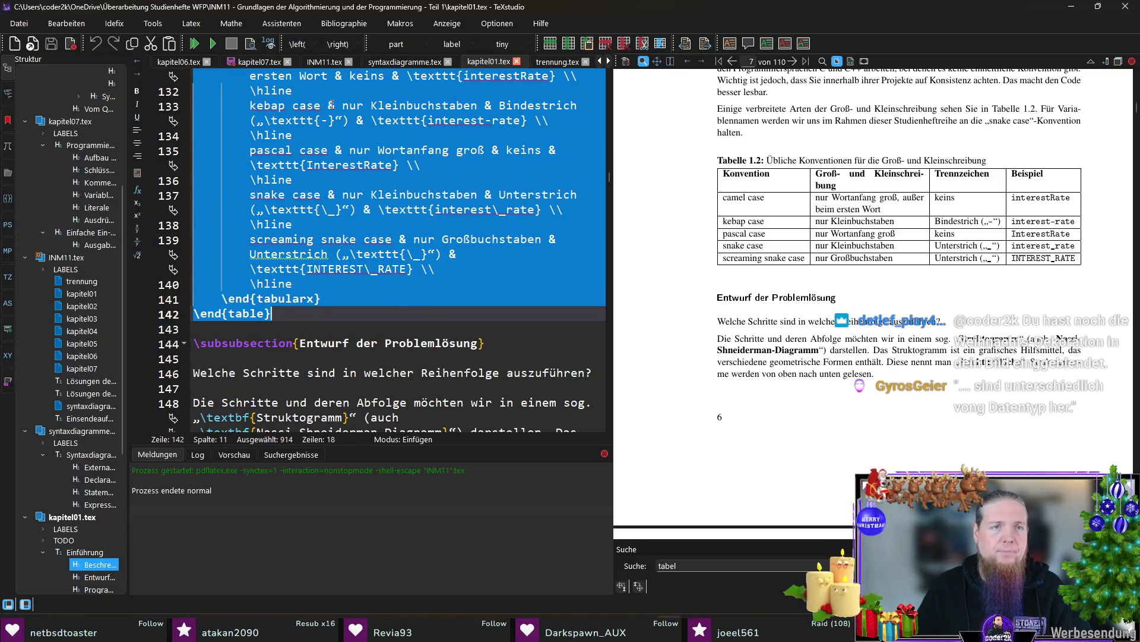
Close kapitel01.tex and prepare a line below the new paragraph in kapitel07.tex for the table
left_click(517, 62)
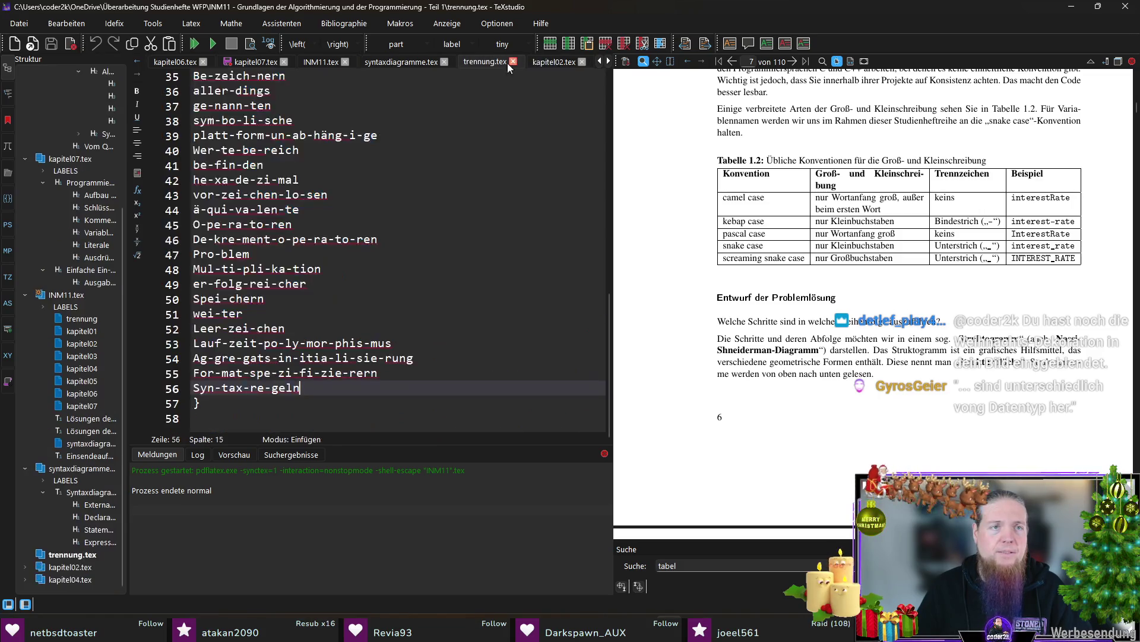
left_click(256, 61)
scroll(386, 343, "down", 5)
scroll(393, 341, "down", 1)
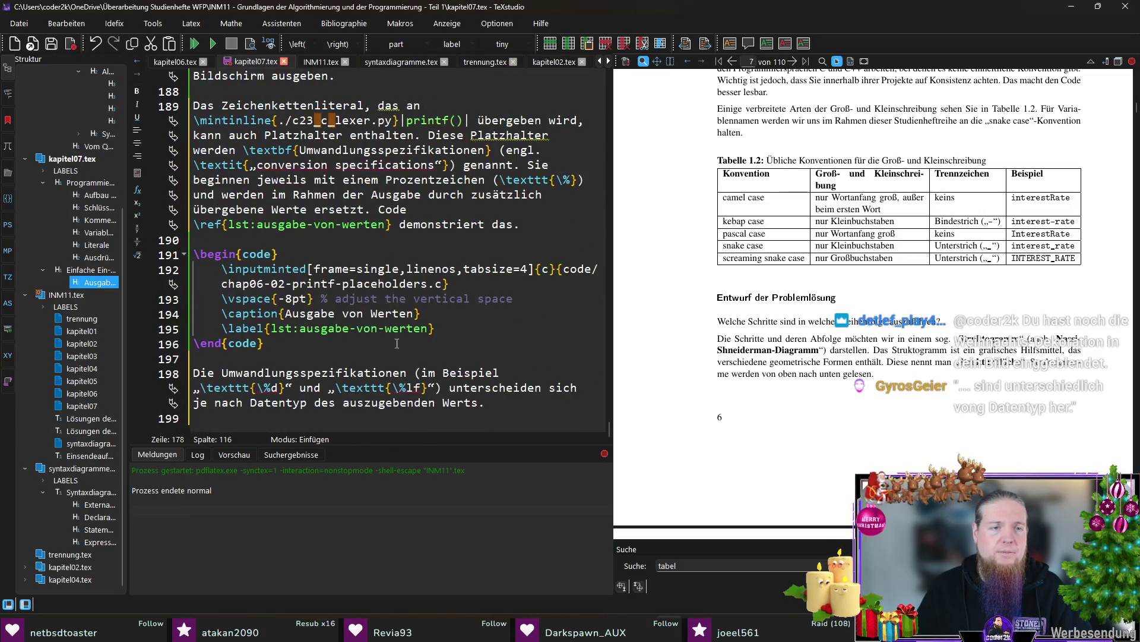
left_click(478, 427)
key("Down")
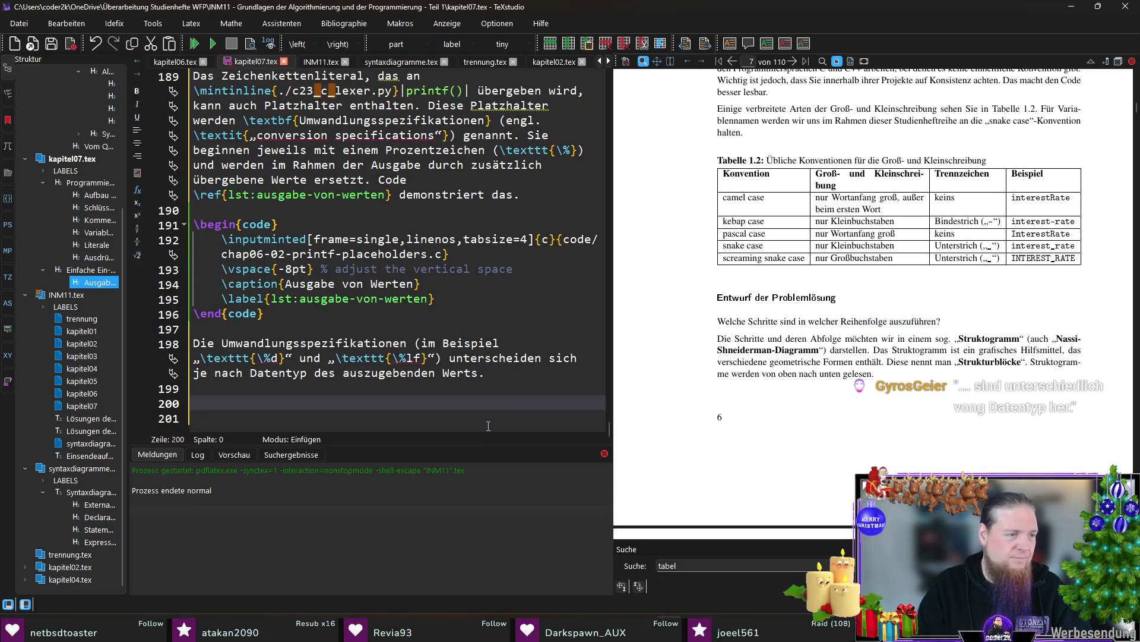
key("Down")
key("Down")
key("Down")
key("shift+End")
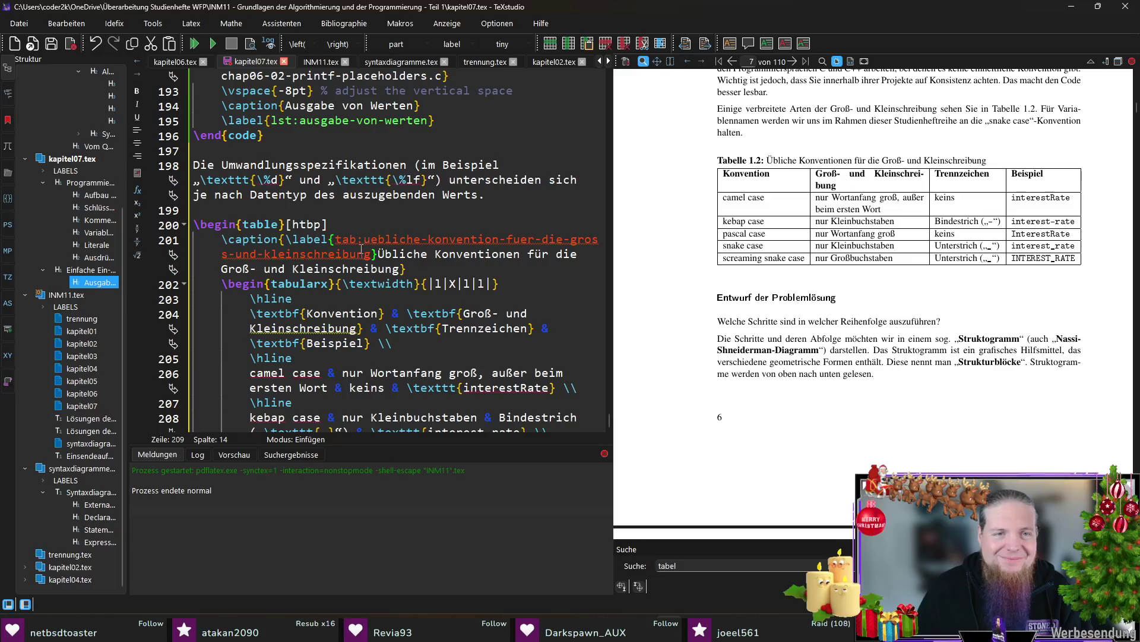
Select the pasted table's old label text inside \caption{\label{tab:...}} on line 201
left_click_drag(363, 239, 370, 254)
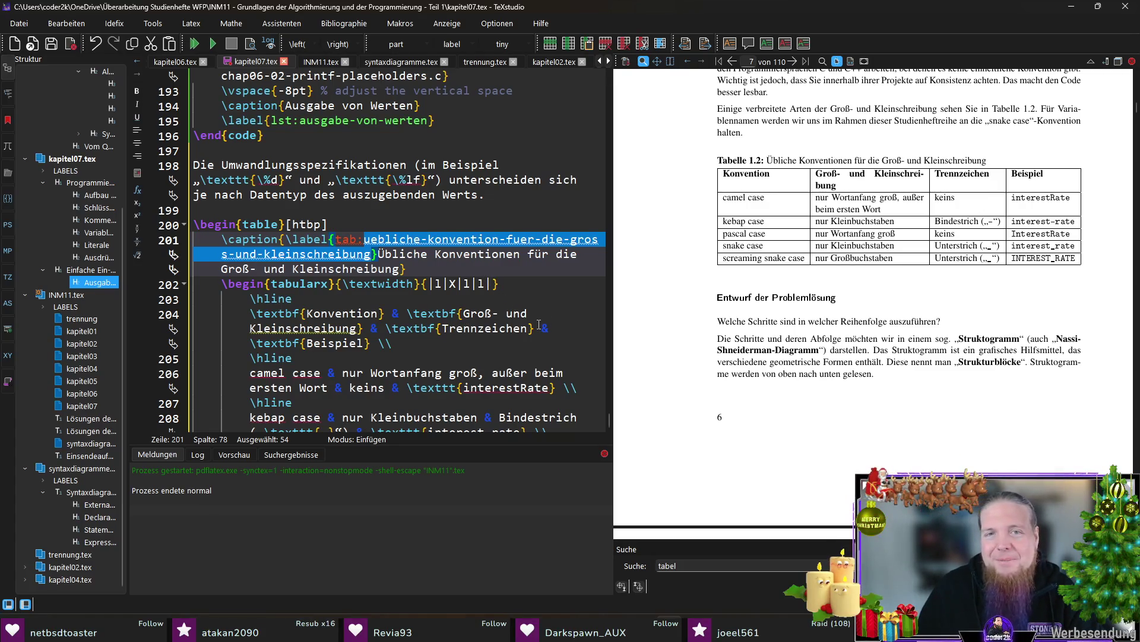
Relabel the table tab:umwandlungsspezifizierer and retitle its caption Umwandlungsspezifizierer
key("F5")
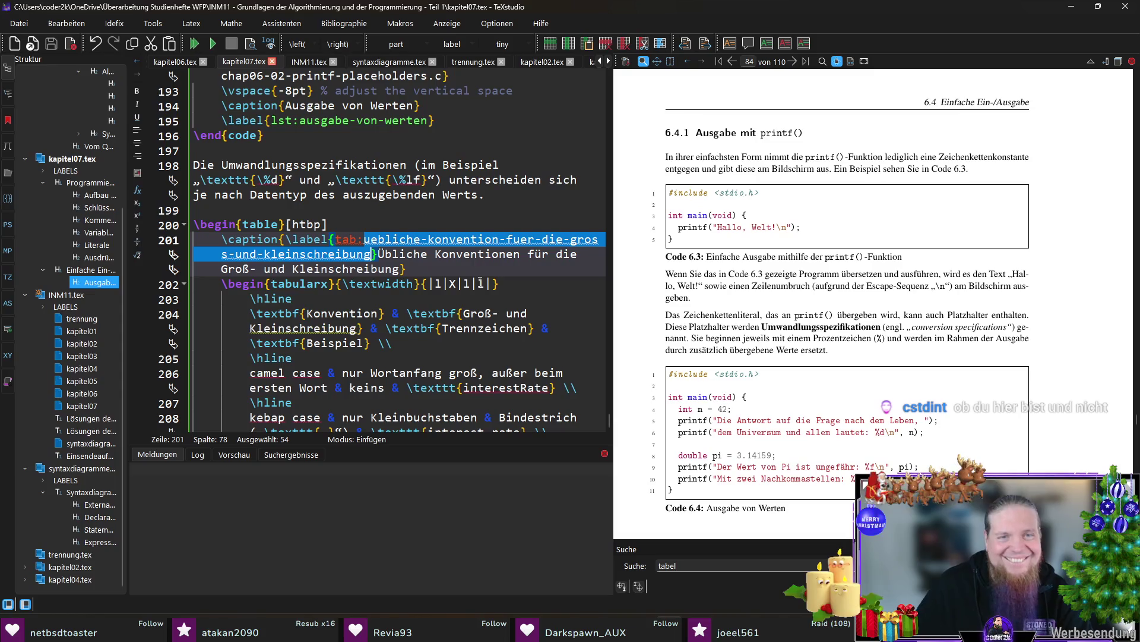
scroll(847, 388, "down", 3)
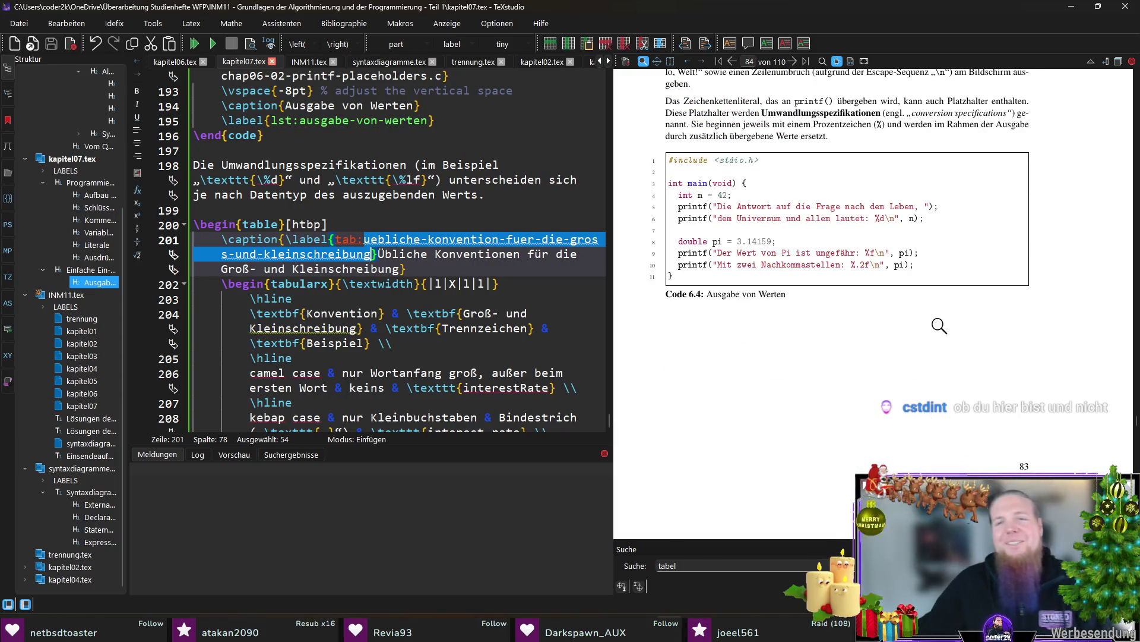
scroll(939, 324, "up", 2)
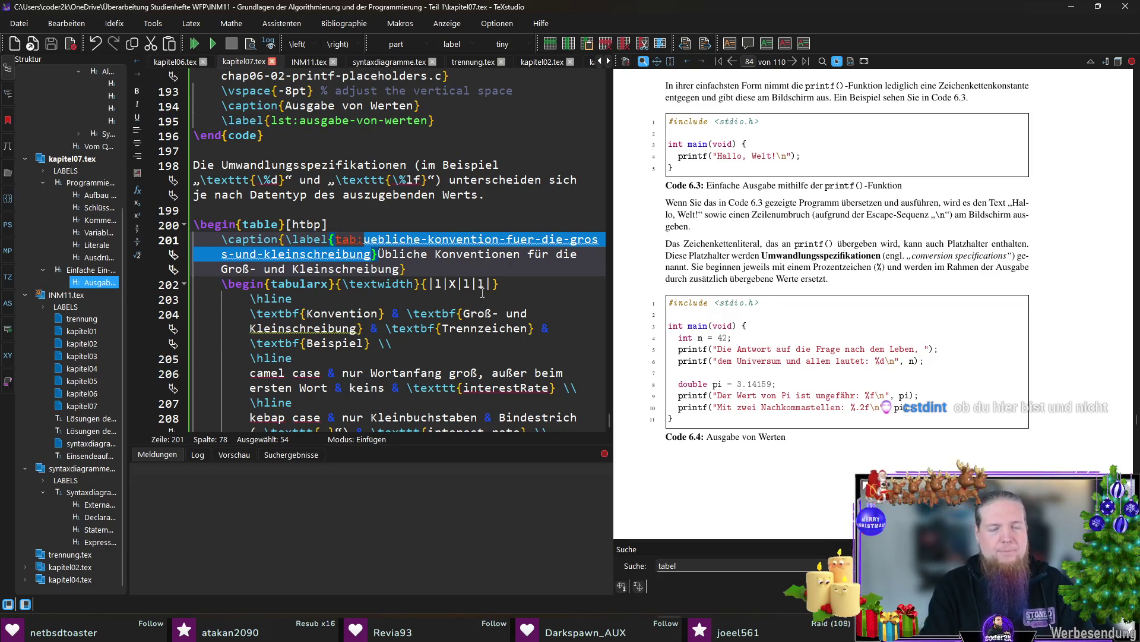
type("umwanl")
type("lungsspezifizierer")
key("shift+End")
key("shift+Left")
type("Umwandlungsspezifizierer")
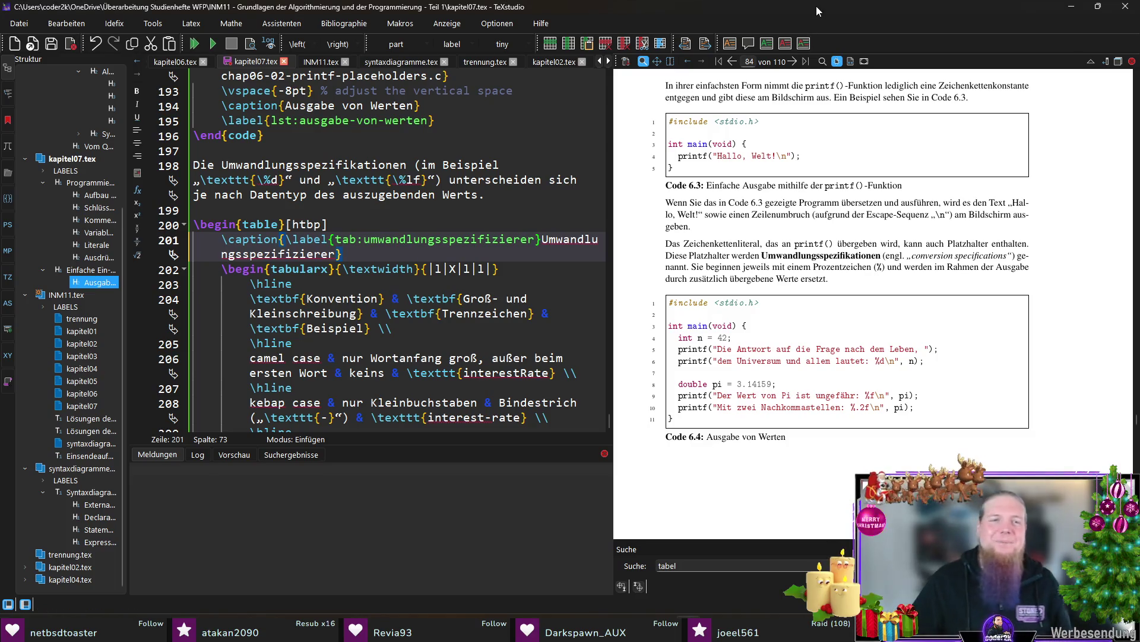
left_click(385, 255)
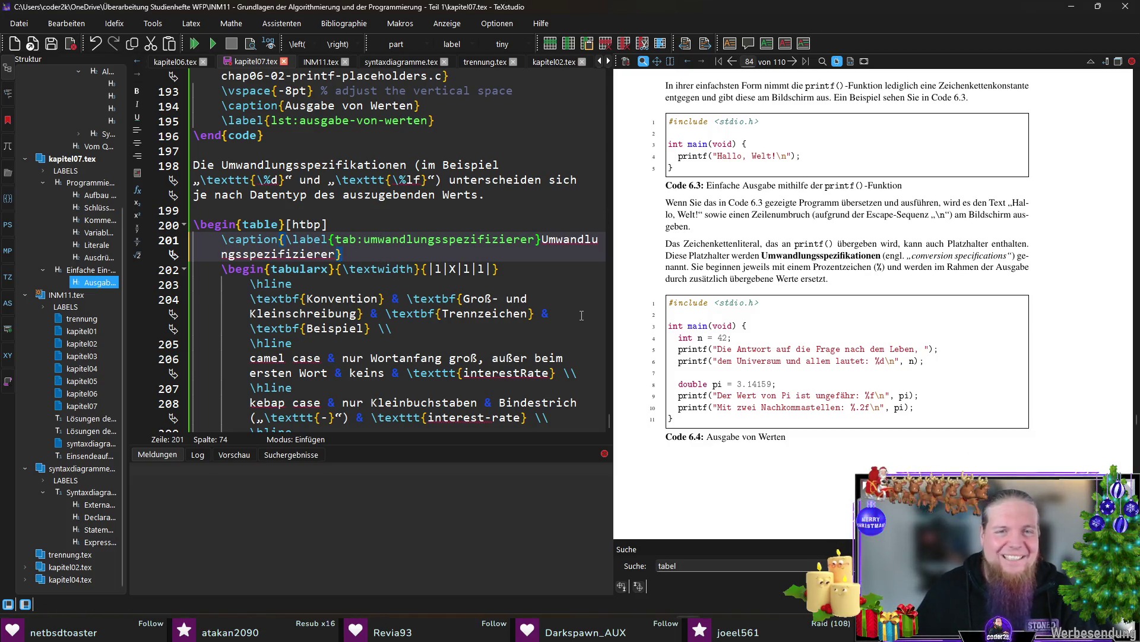
scroll(402, 268, "down", 2)
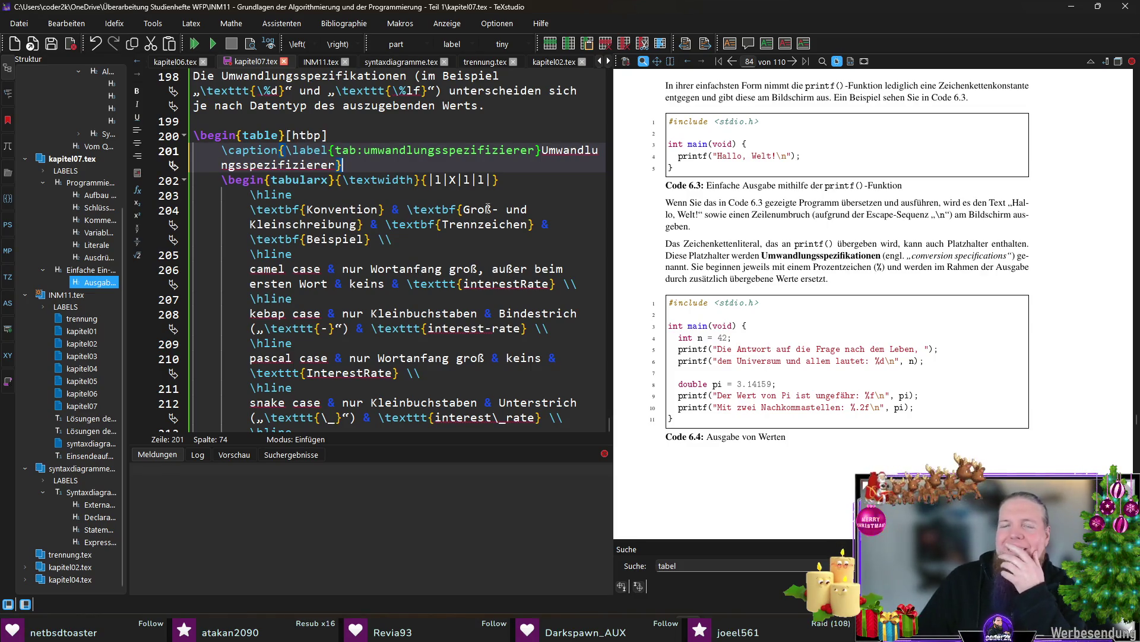
Cut the column specification {|l|X|l|l|} down to two columns and select the Konvention header
left_click(437, 180)
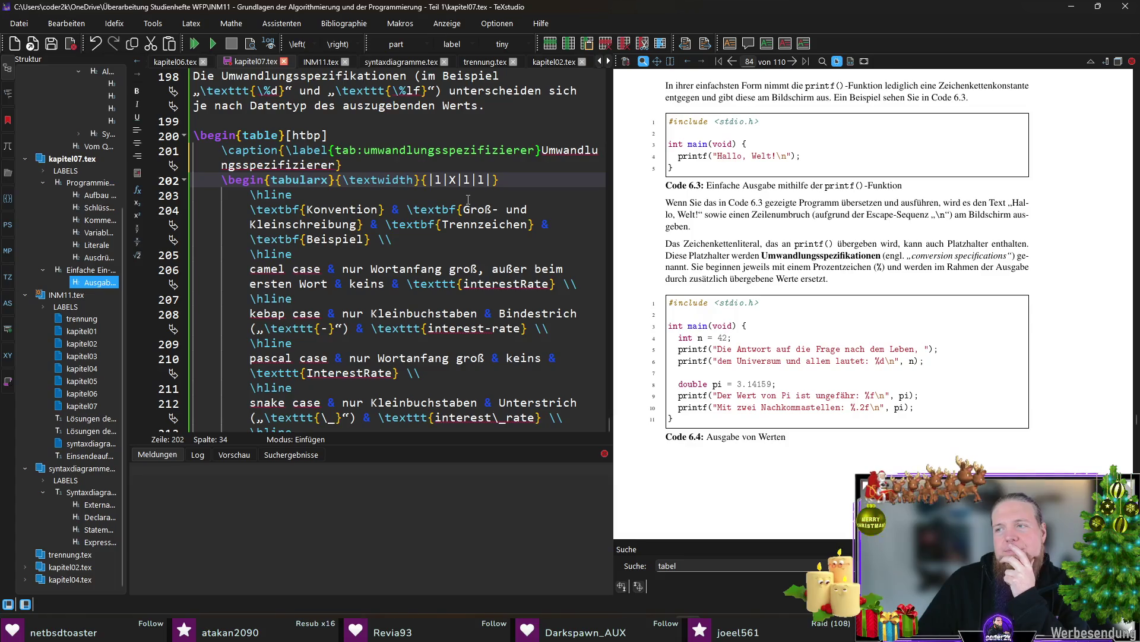
left_click_drag(449, 180, 470, 181)
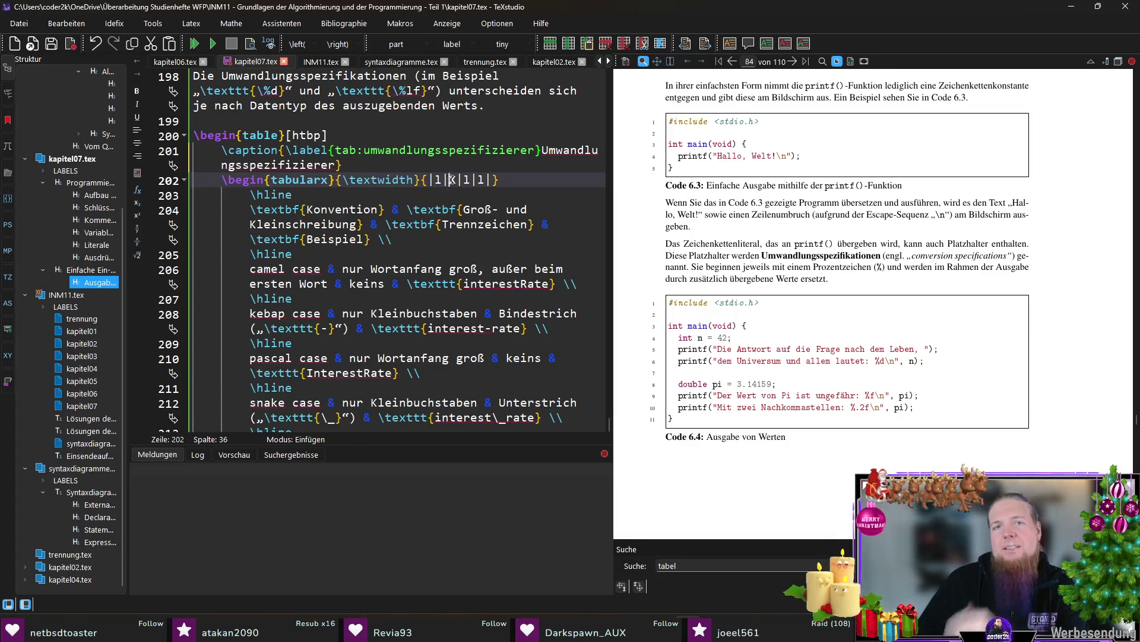
key("Delete")
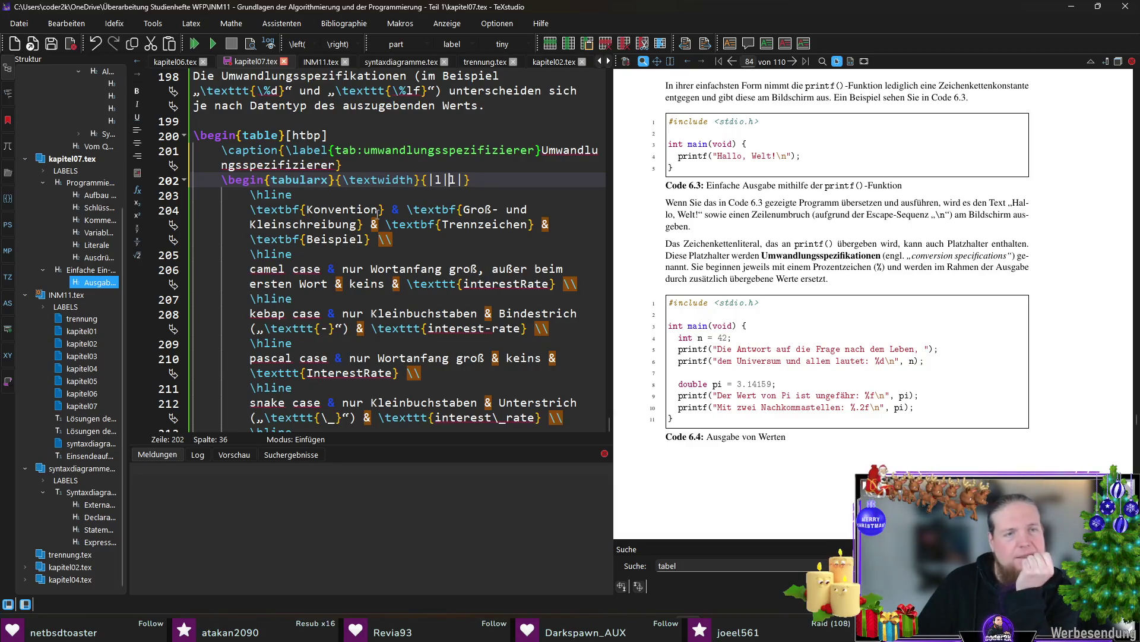
double_click(332, 212)
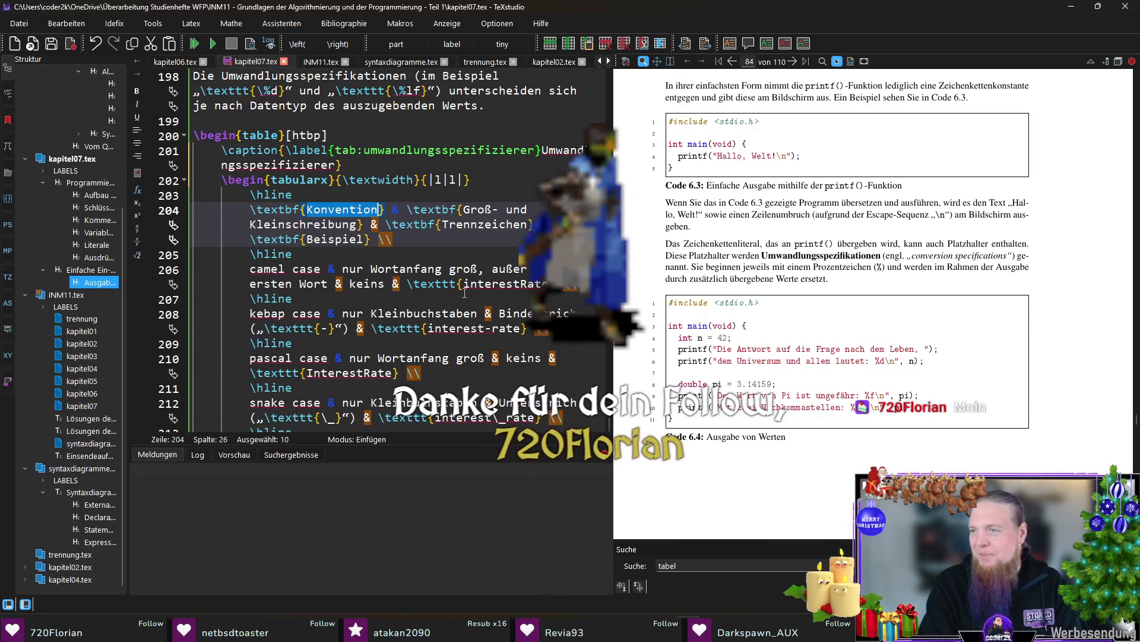
type("Umwa")
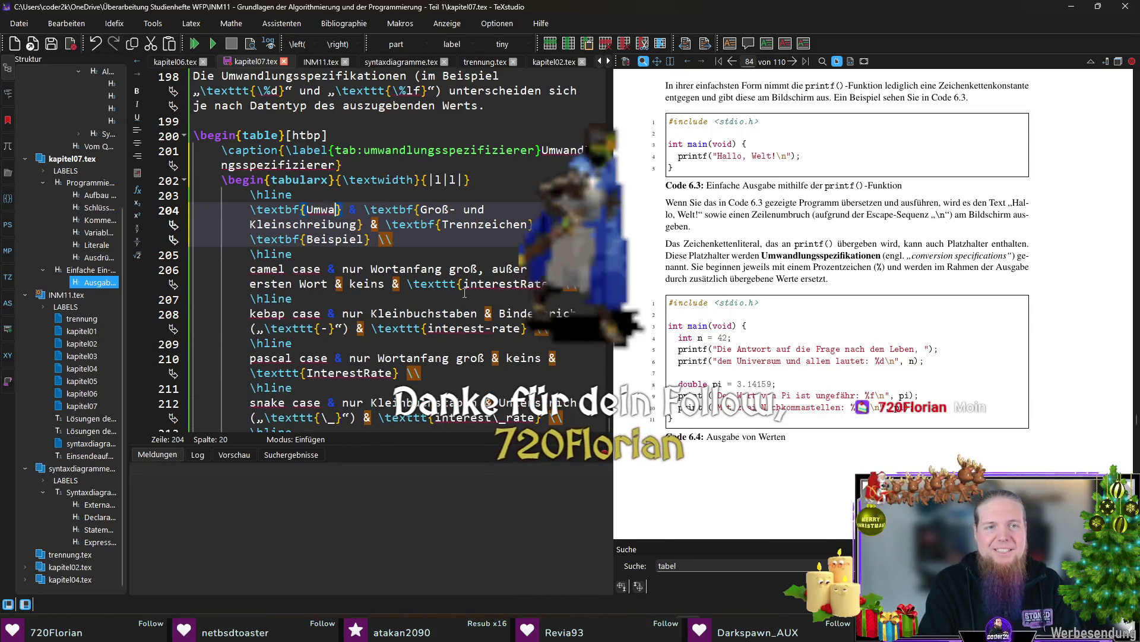
type("ndlungsspe")
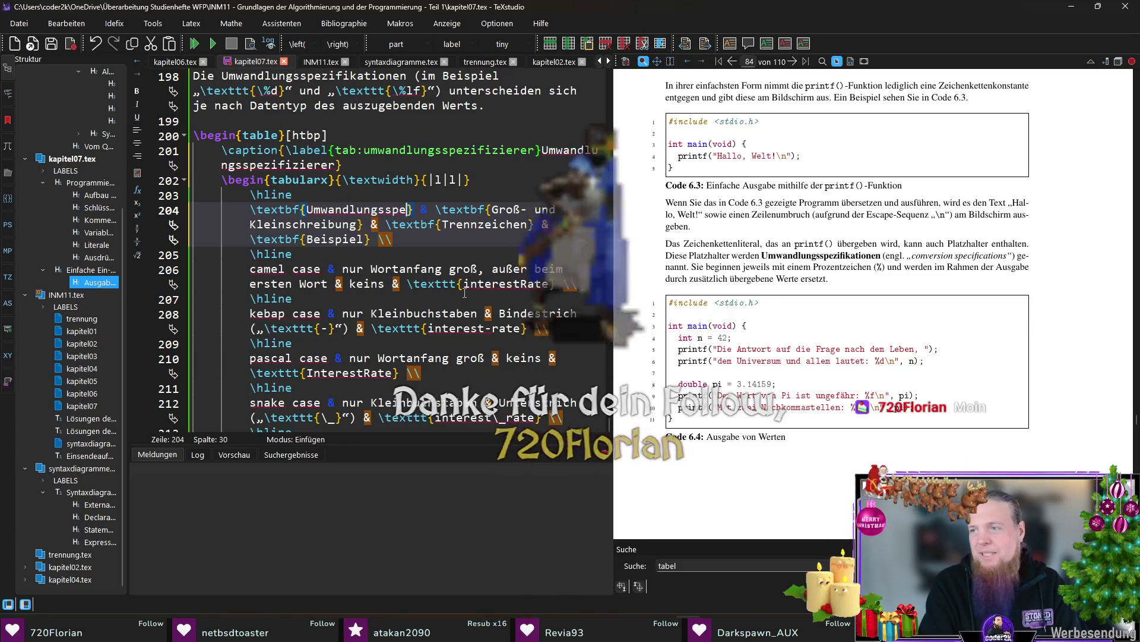
type("zifizie")
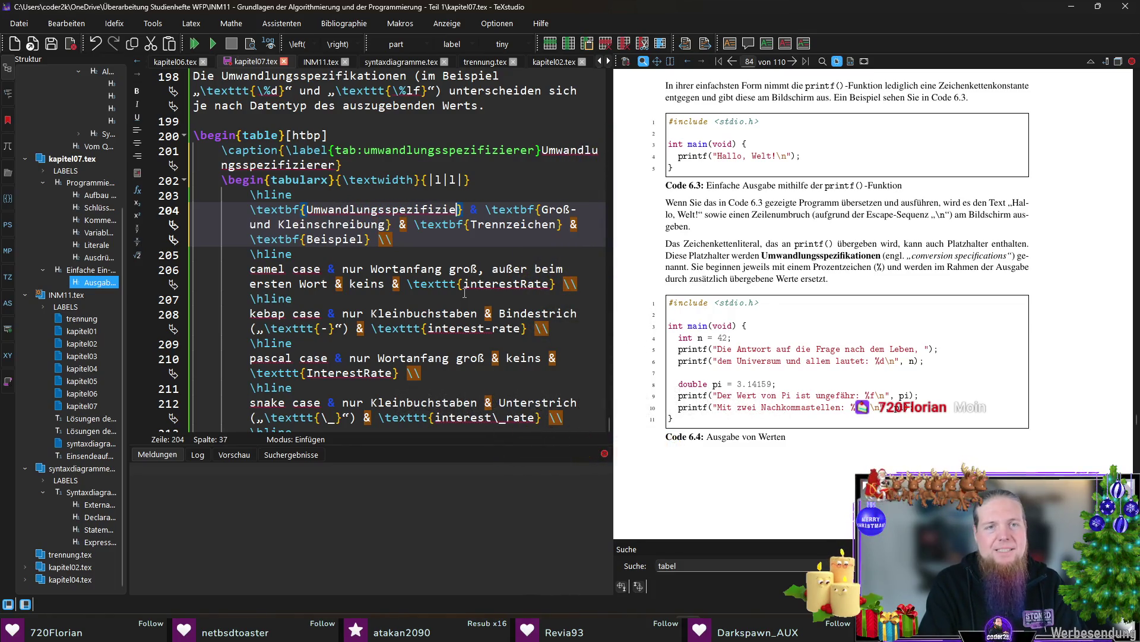
type("rer}")
Make the headers Umwandlungsspezifizierer and Zur Umwandlung von, dropping the Trennzeichen and Beispiel cells
key("Left")
key("Left")
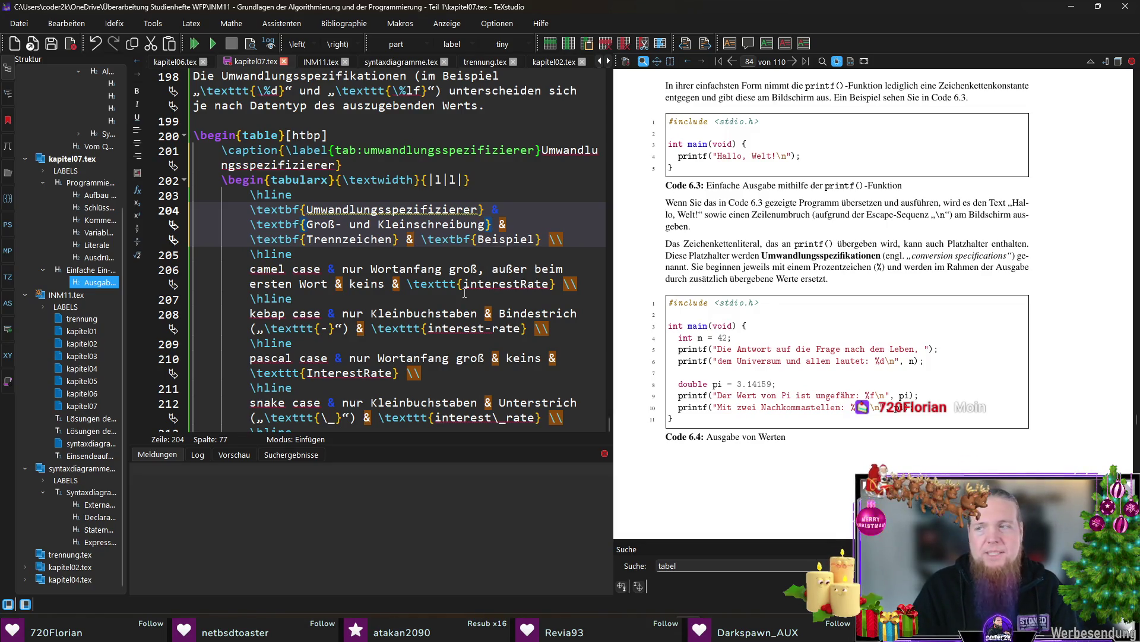
key("ctrl+shift+Left")
key("ctrl+shift+Left")
key("ctrl+shift+Left")
key("ctrl+shift+Left")
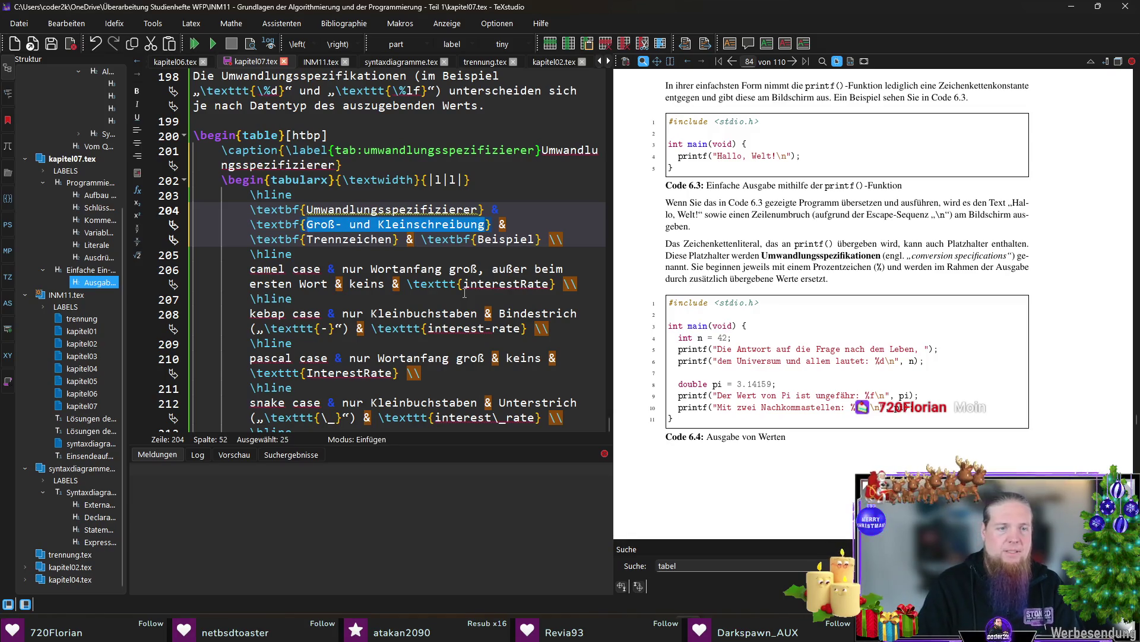
type("Zur Umwandlung von")
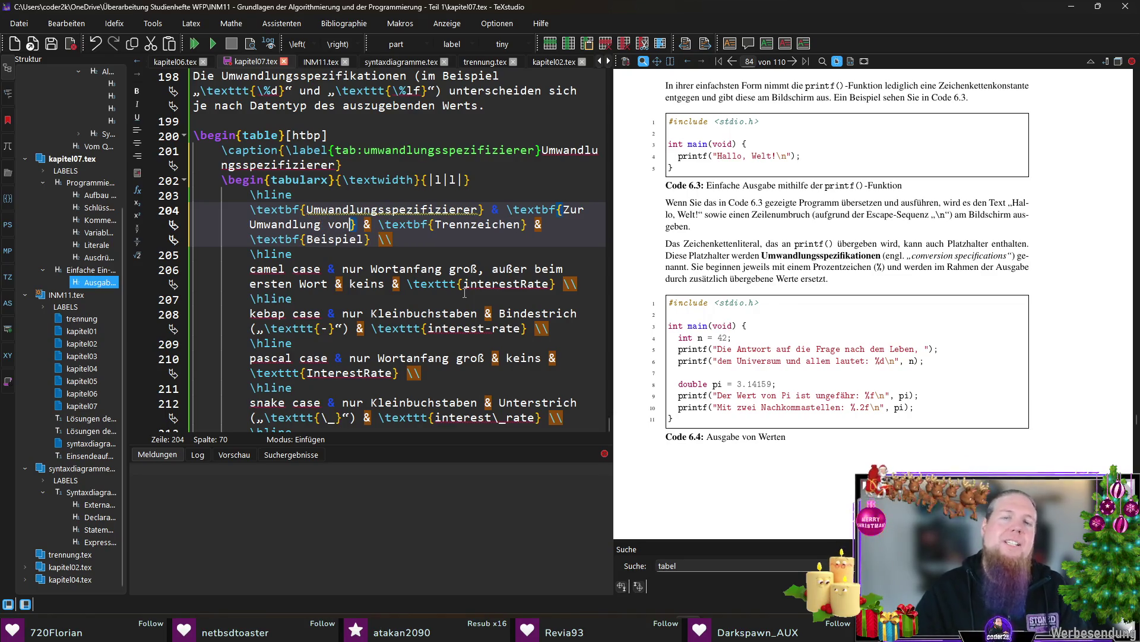
key("Right")
key("Right")
key("shift+Down")
key("Delete")
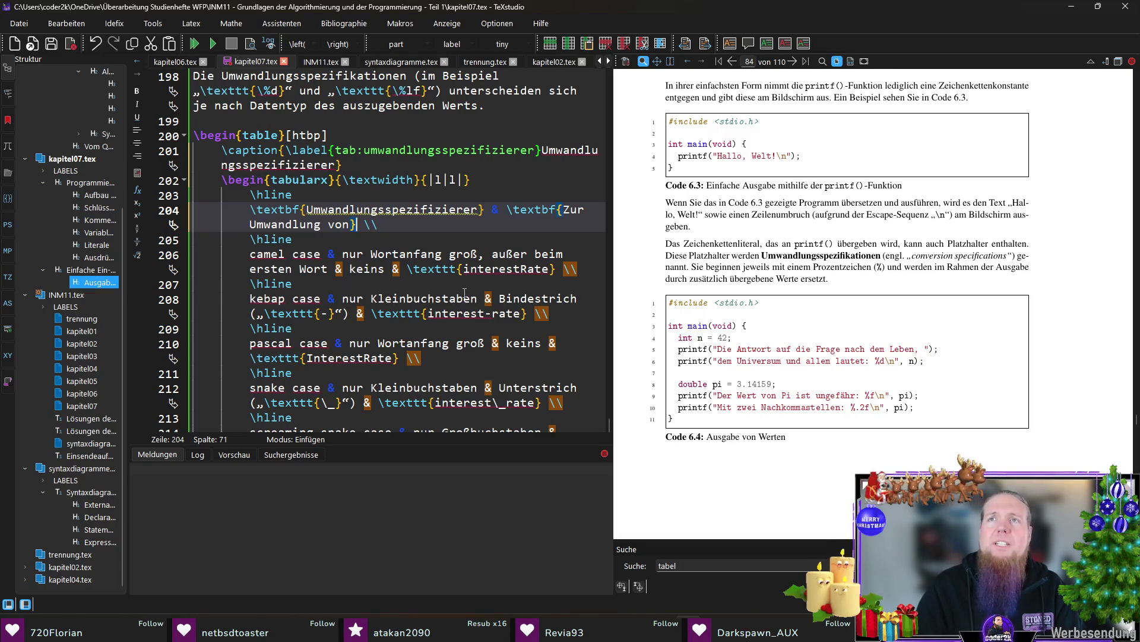
Delete all the old naming-convention rows, leaving an empty table body
key("Down")
key("Down")
key("Home")
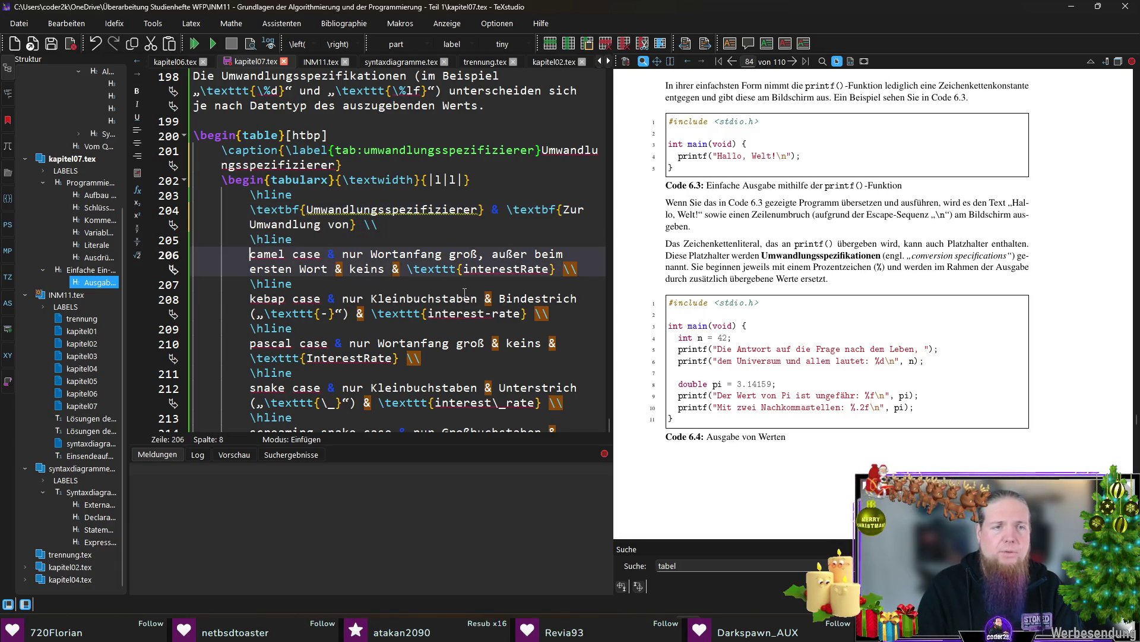
key("shift+Down")
key("shift+Down")
key("shift+Down")
key("shift+Down")
key("shift+Down")
key("shift+Down")
key("shift+Up")
key("shift+Up")
key("shift+Up")
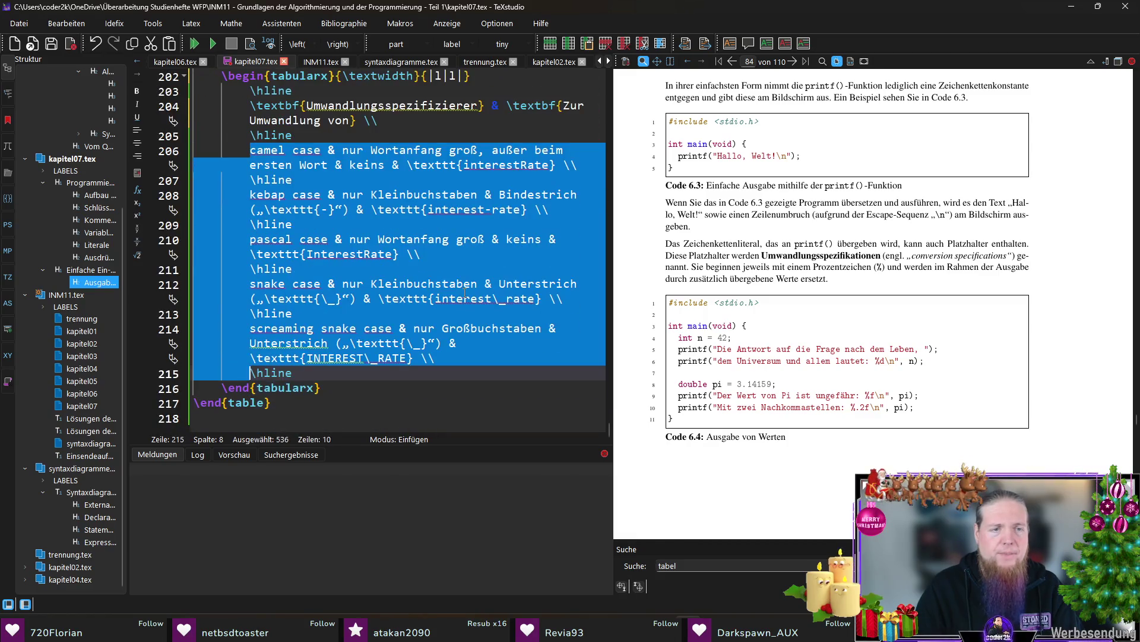
key("Delete")
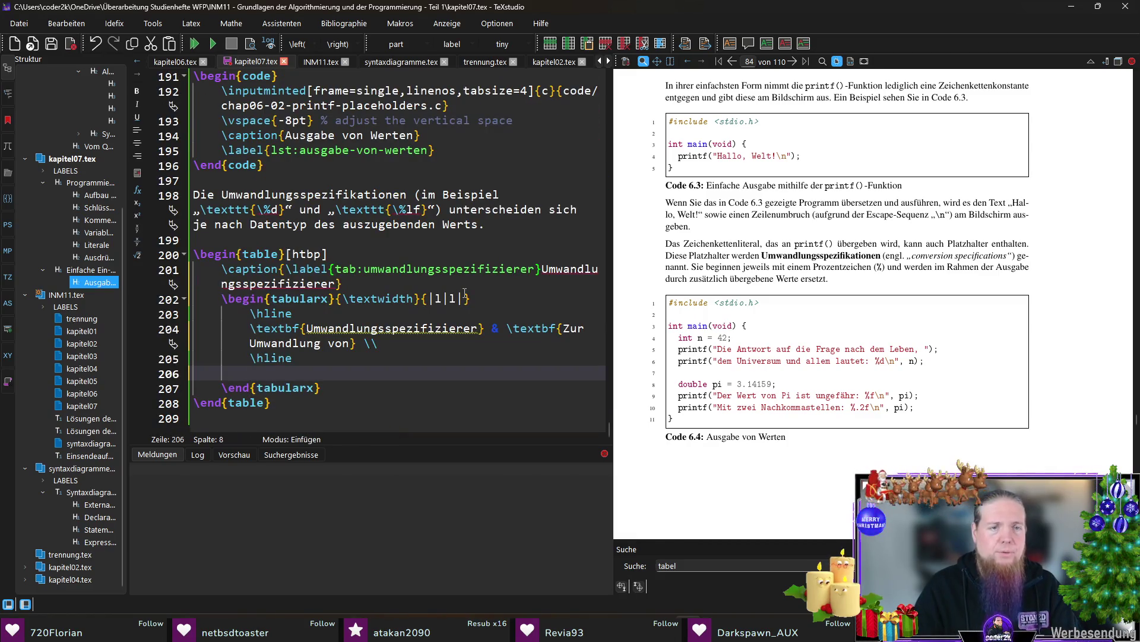
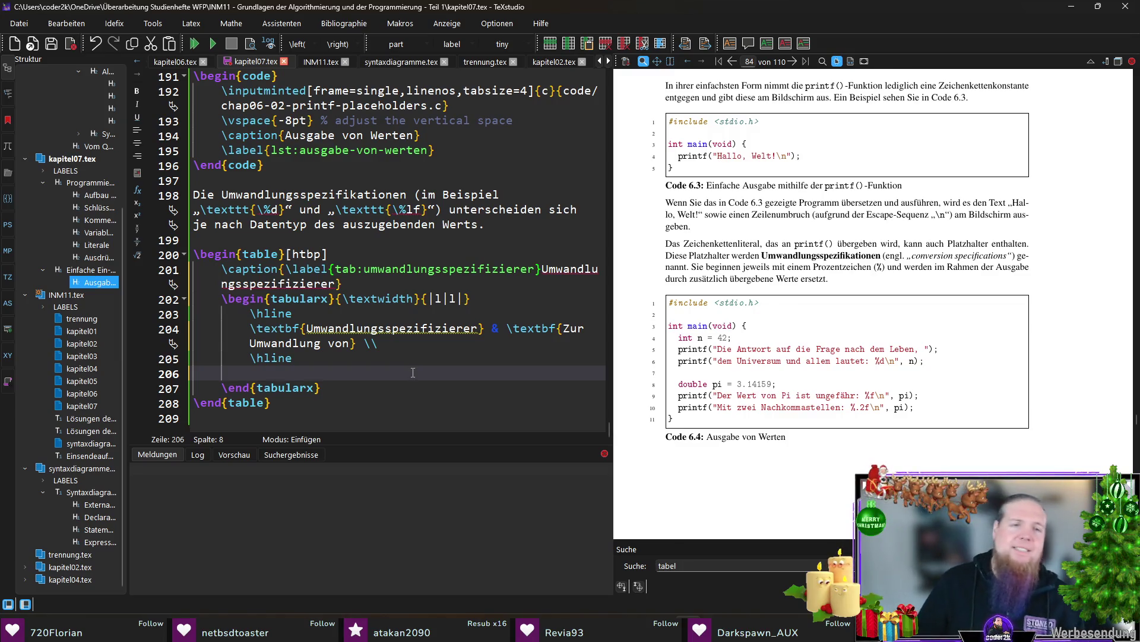
Retitle the table headers to Platzhalter and Zur Umwandlung von Werten des Datentyps
double_click(391, 329)
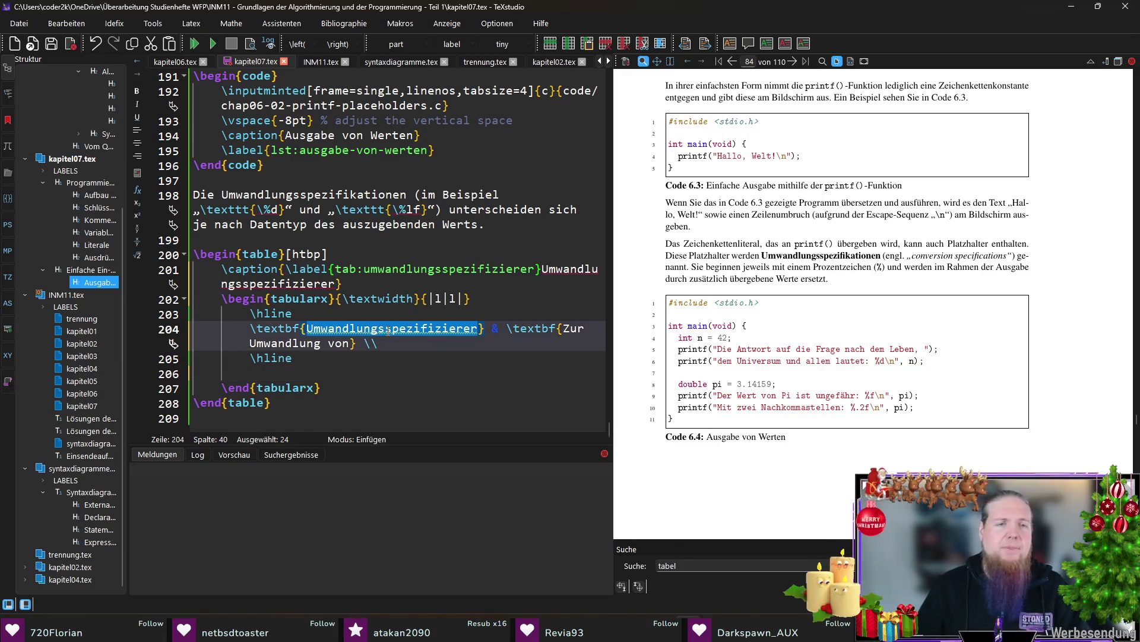
key("BackSpace")
type("Platzhalt")
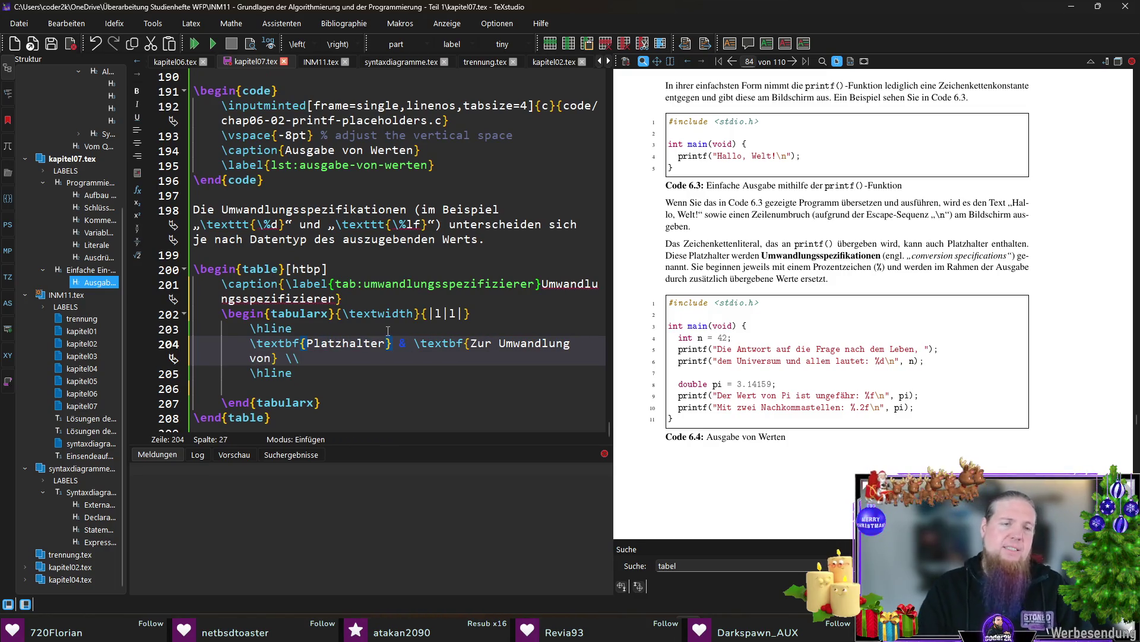
type("er")
key("Down")
key("Down")
key("Down")
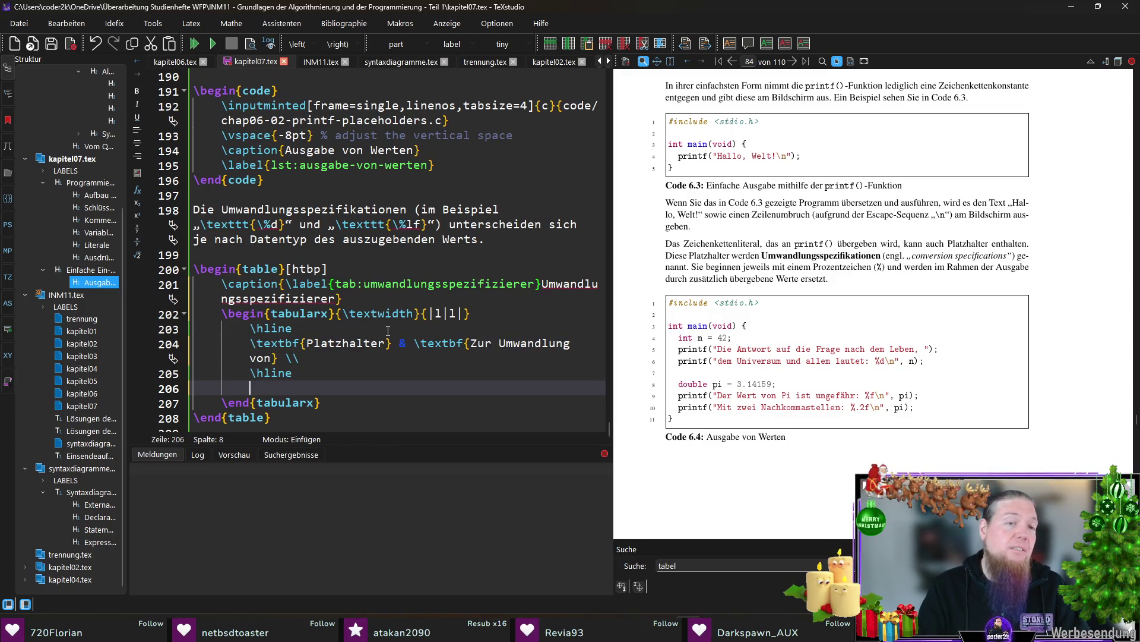
type("exttt{\\%d")
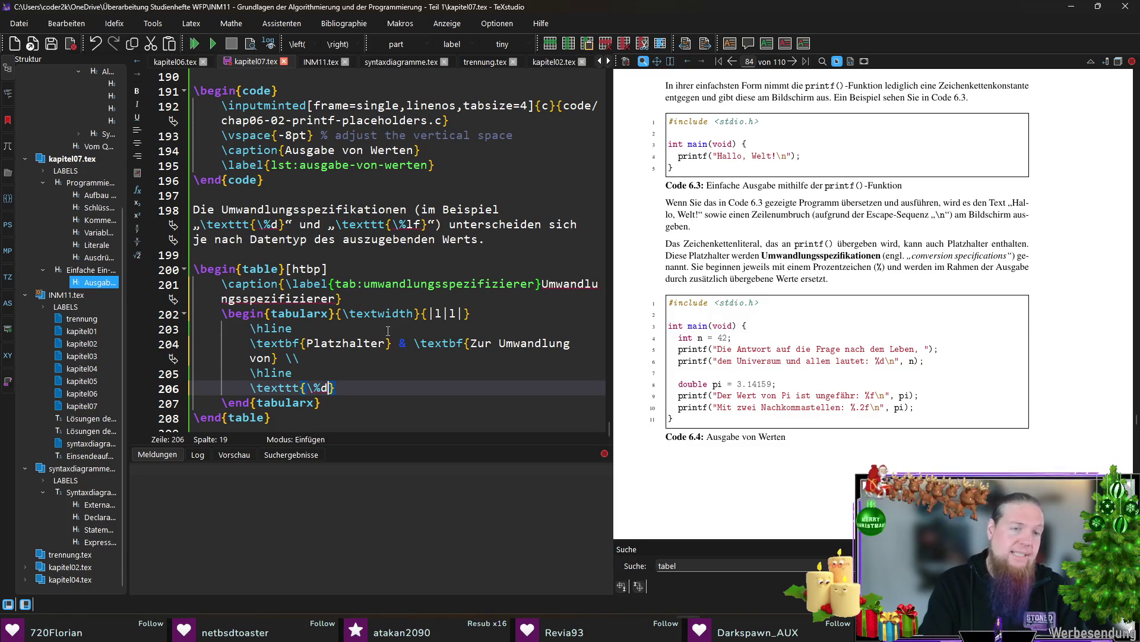
type("}")
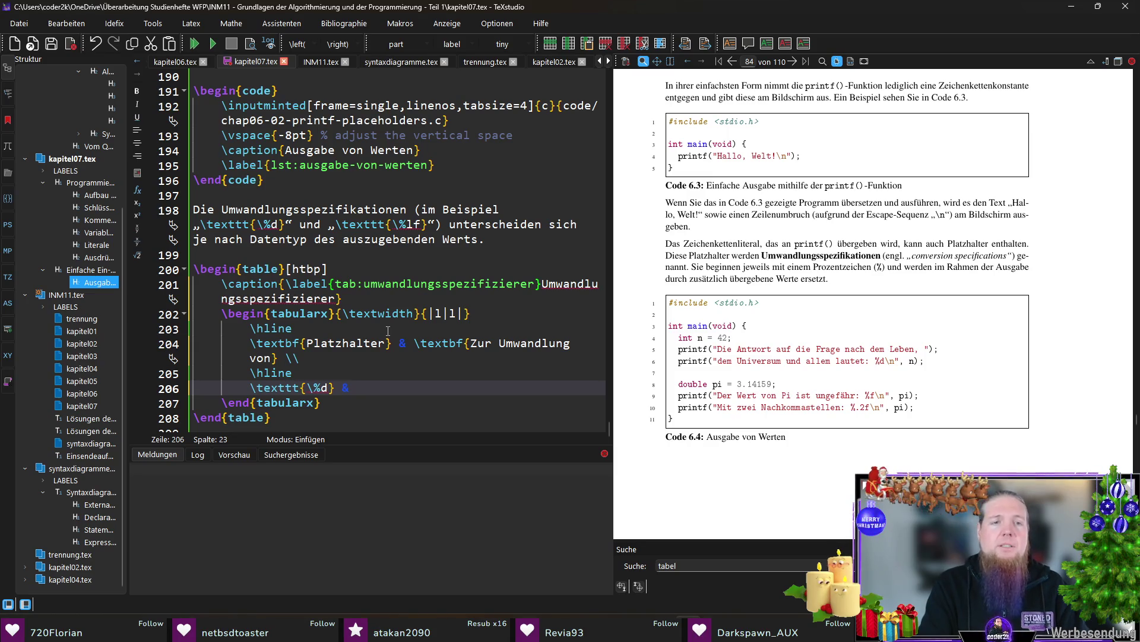
type(" Werte")
key("BackSpace")
key("BackSpace")
key("BackSpace")
key("BackSpace")
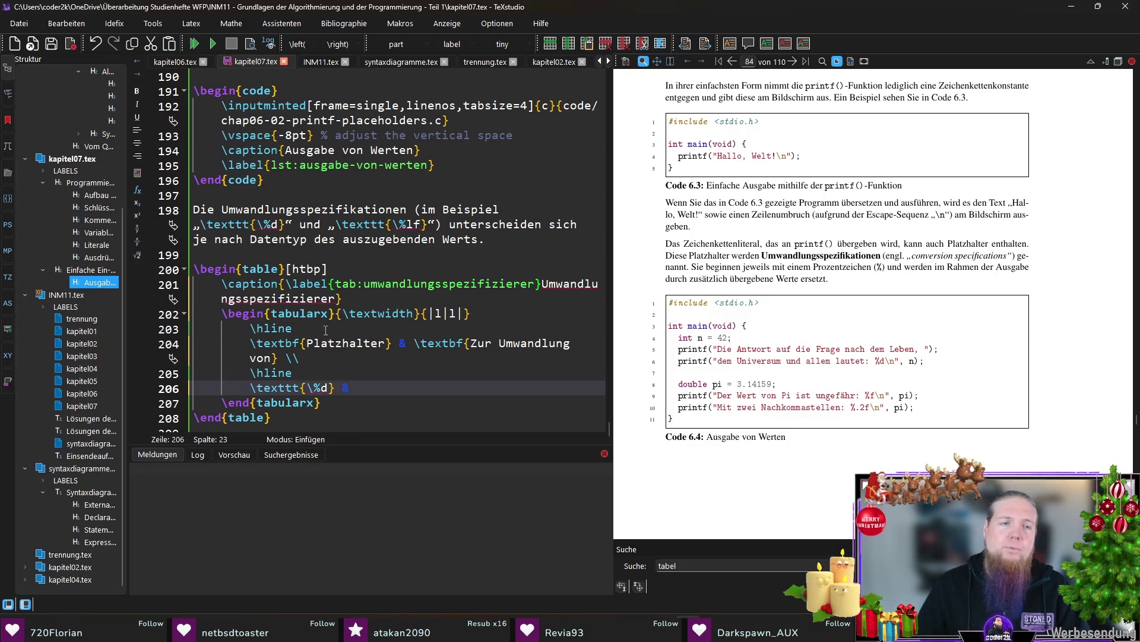
left_click(278, 357)
type("Werten des Datentyps")
Add a \texttt{\%d} row with \mintinline int and compile the document
key("Down")
key("Down")
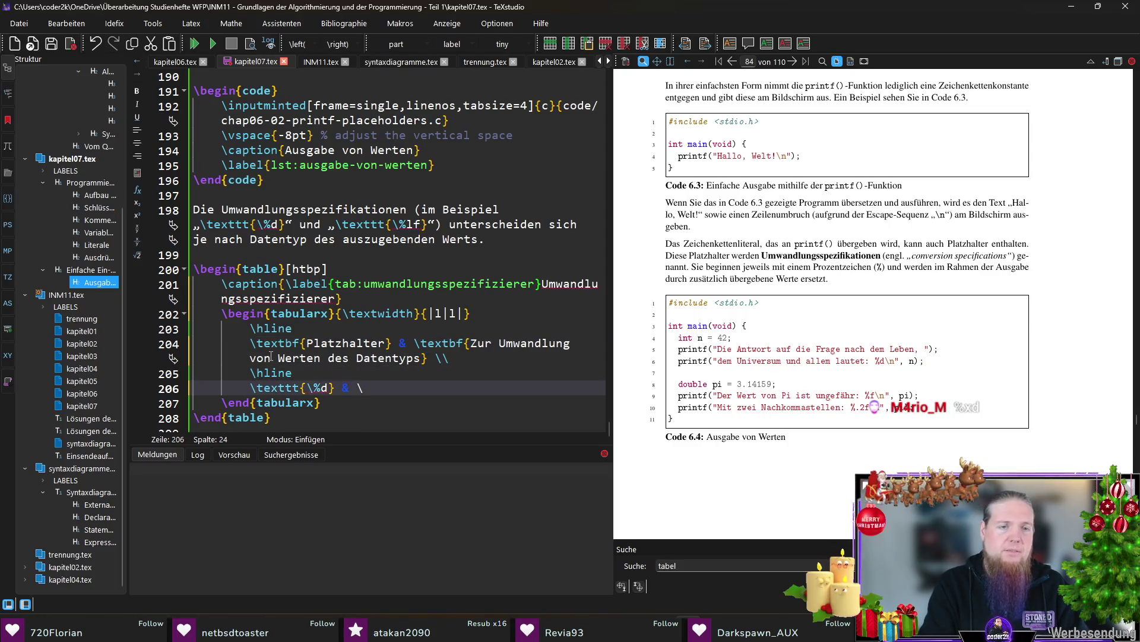
type("min")
key("Return")
type("int|")
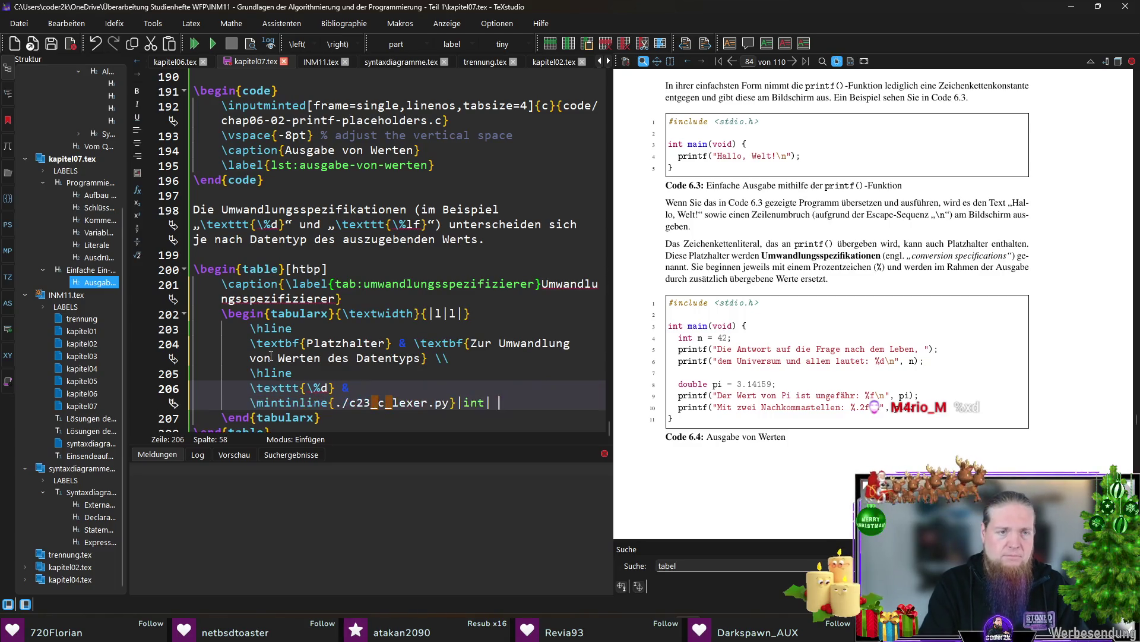
type(" \\hline")
key("F5")
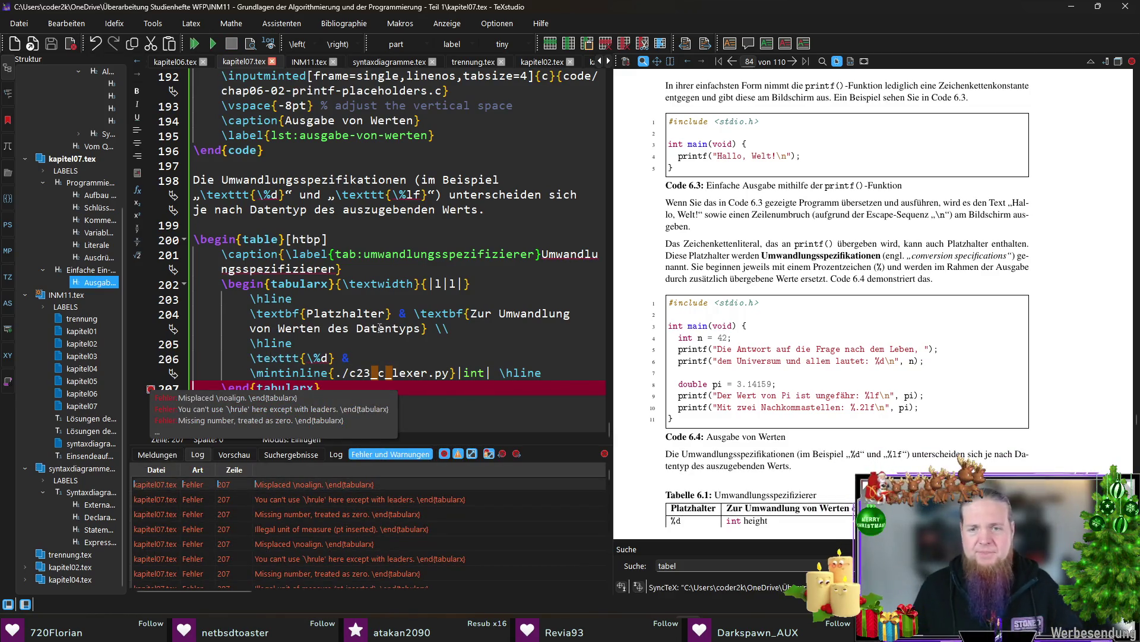
scroll(863, 354, "down", 2)
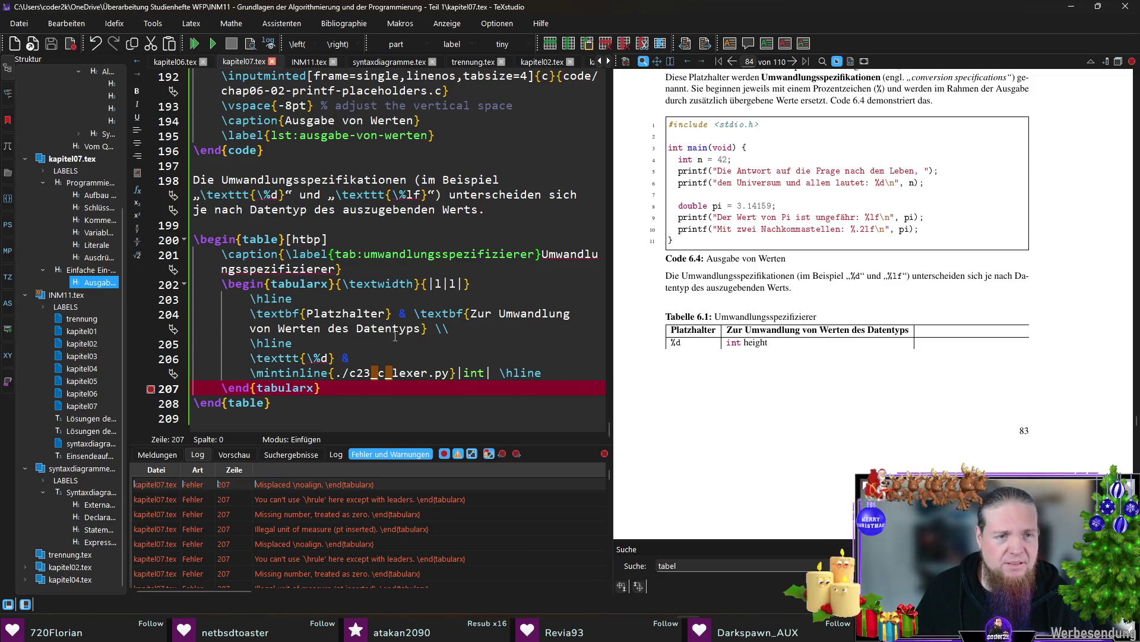
Add the missing & after \texttt{\%d} and \\ before \hline on line 206, then recompile
left_click(362, 357)
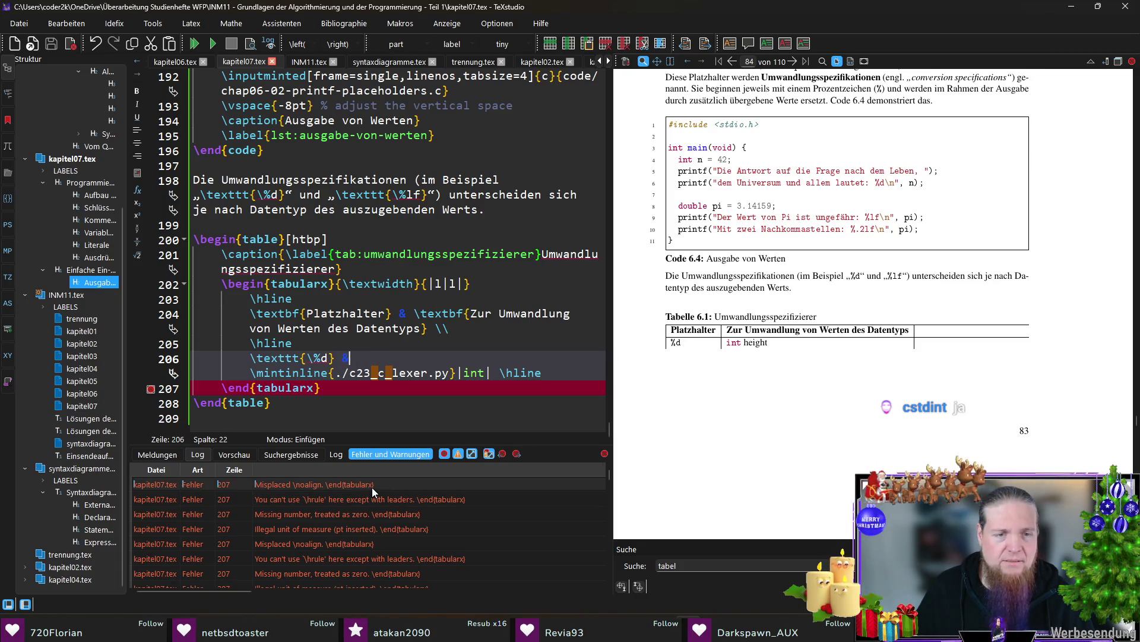
left_click(348, 388)
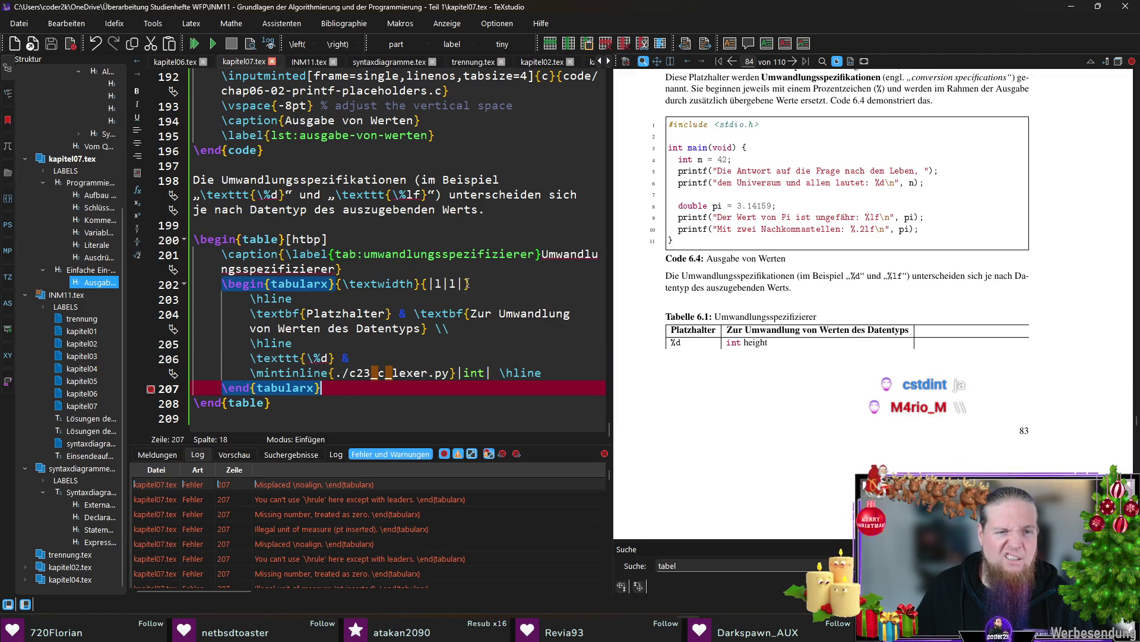
left_click(344, 357)
type("&")
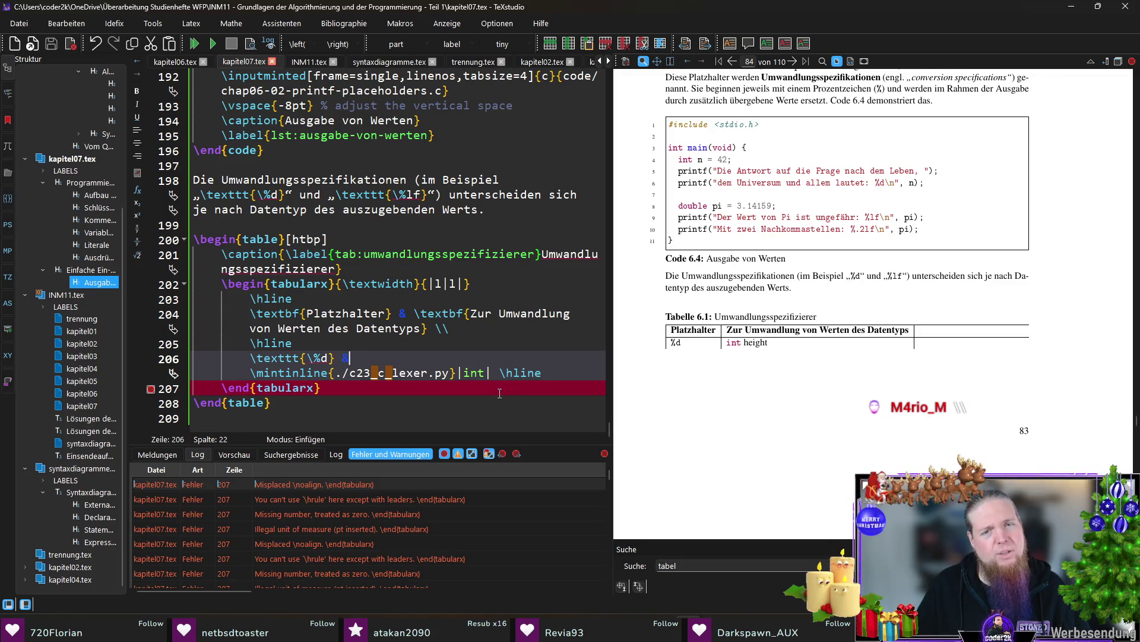
left_click(498, 373)
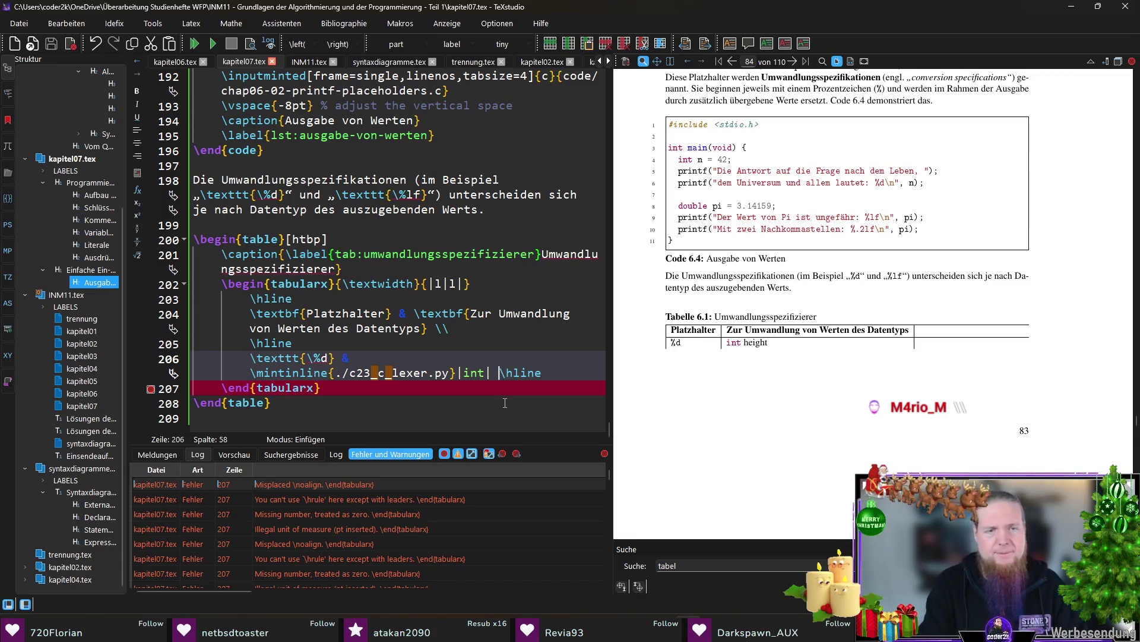
type("\\ \\")
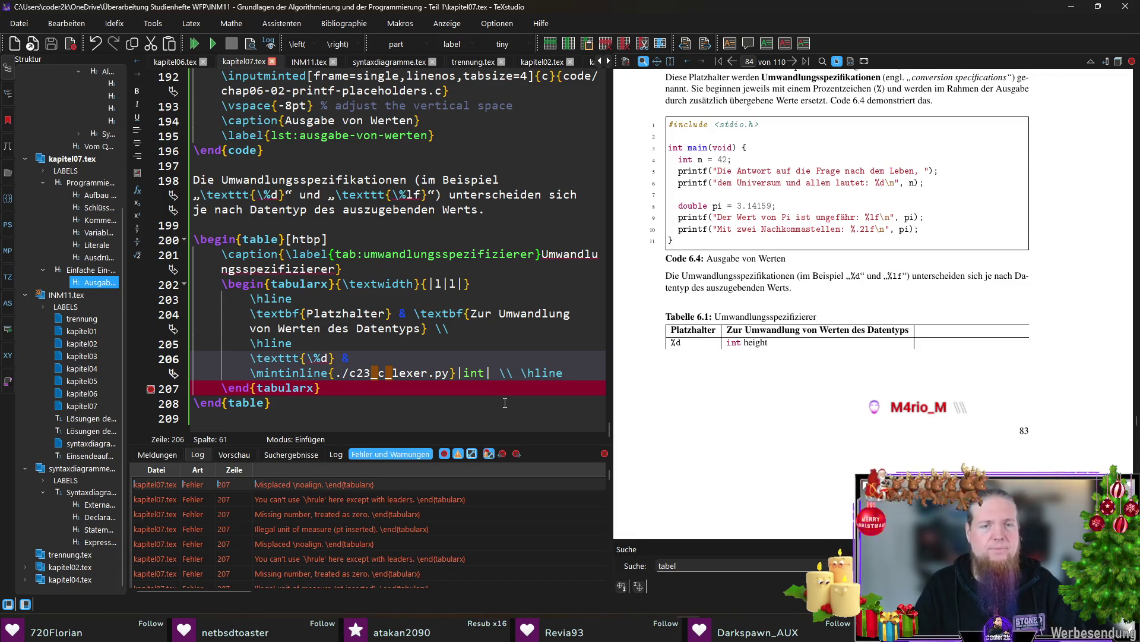
key("F5")
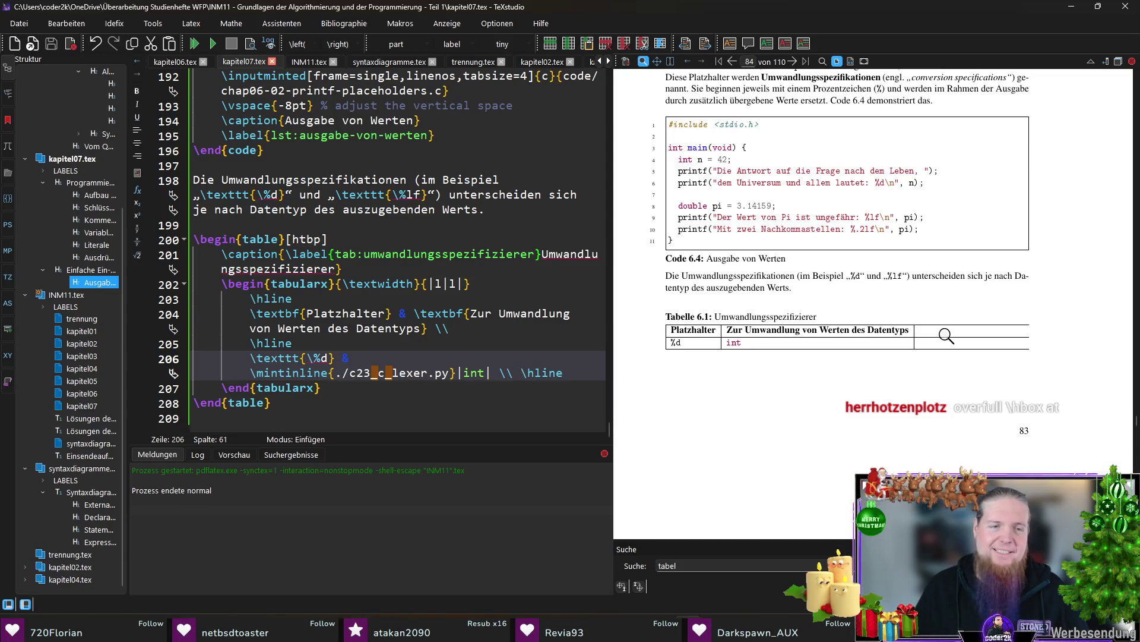
Remove the {\textwidth} argument from the tabularx line and recompile to test
left_click_drag(946, 335, 952, 456)
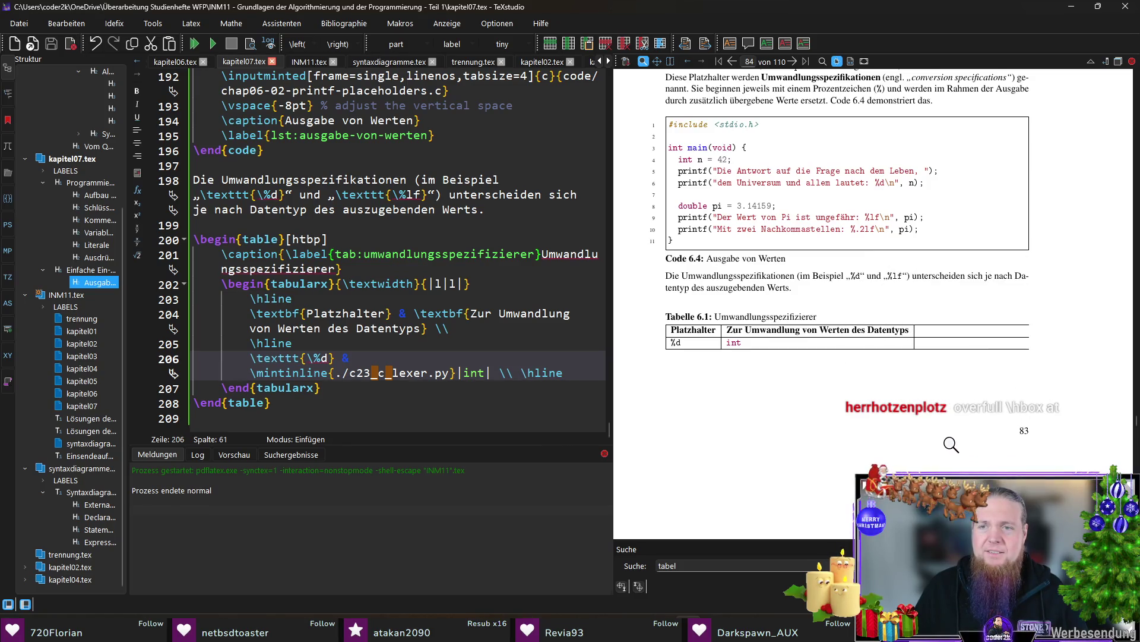
double_click(421, 284)
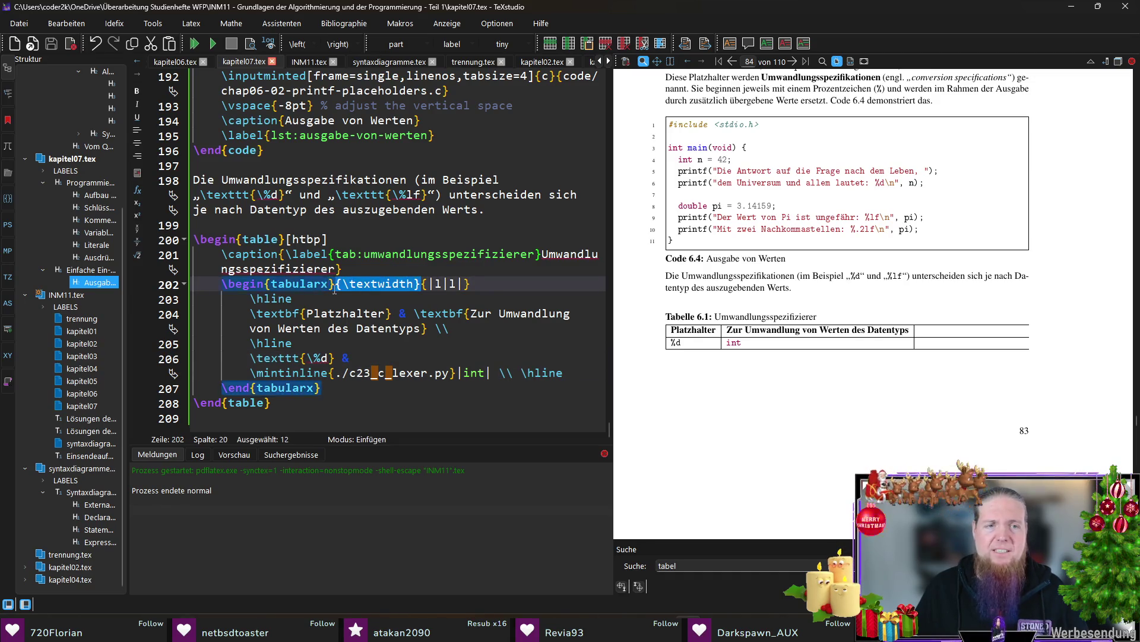
key("Delete")
key("End")
key("F5")
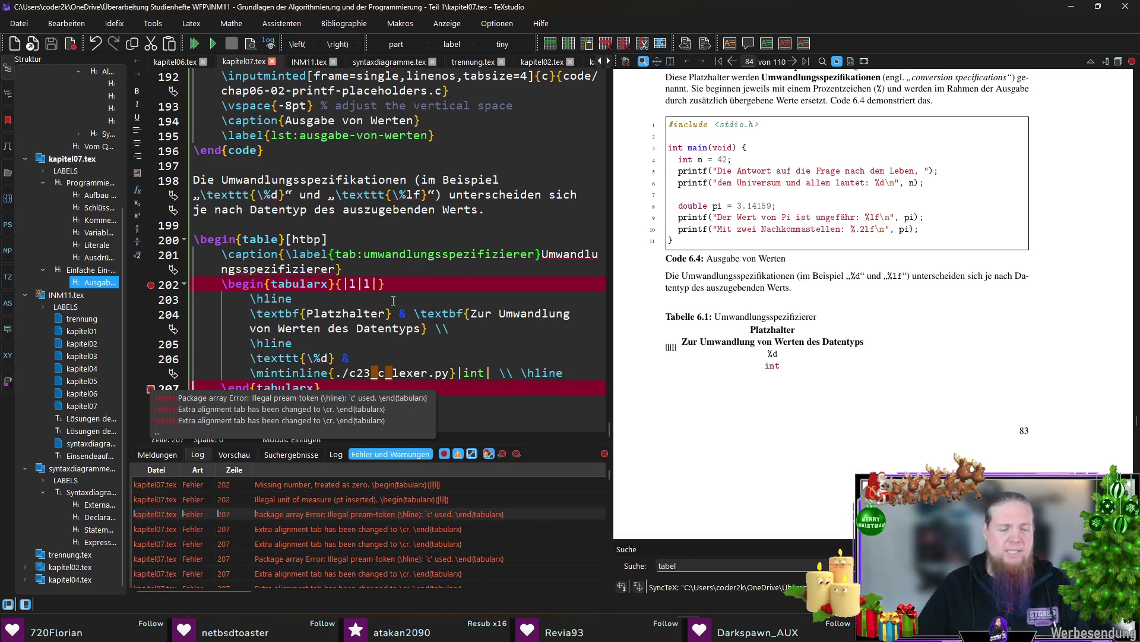
Restore {\textwidth} and change the column spec from {|l|l|} to {|l|X|}, then recompile
left_click(337, 283)
type("{\textwidth}")
key("Right")
key("Right")
key("Right")
key("BackSpace")
type("X")
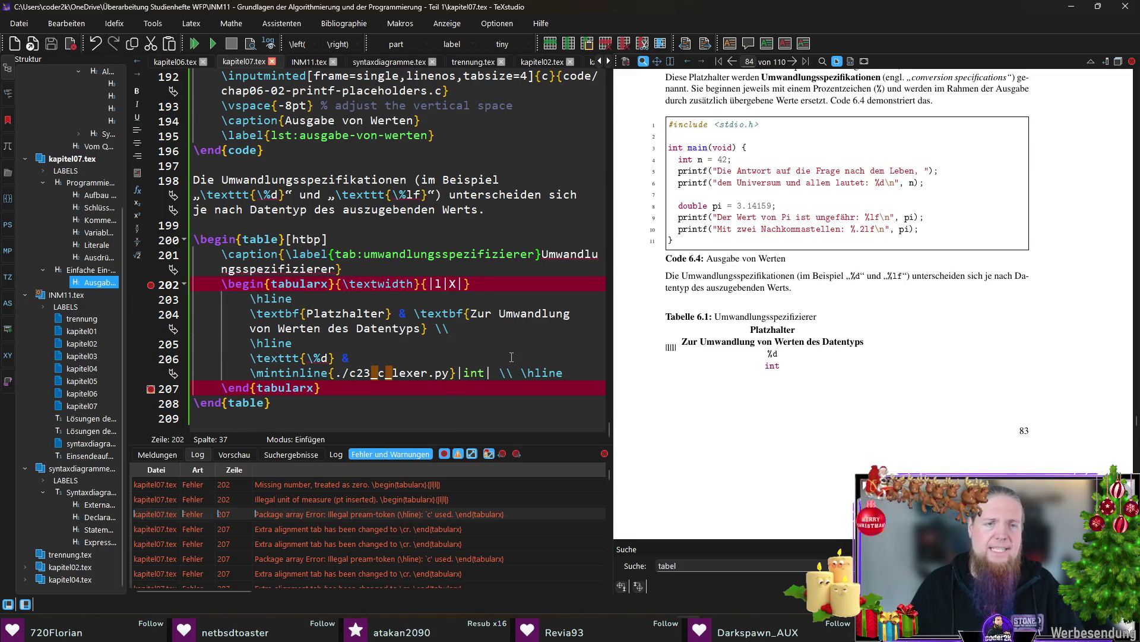
key("F5")
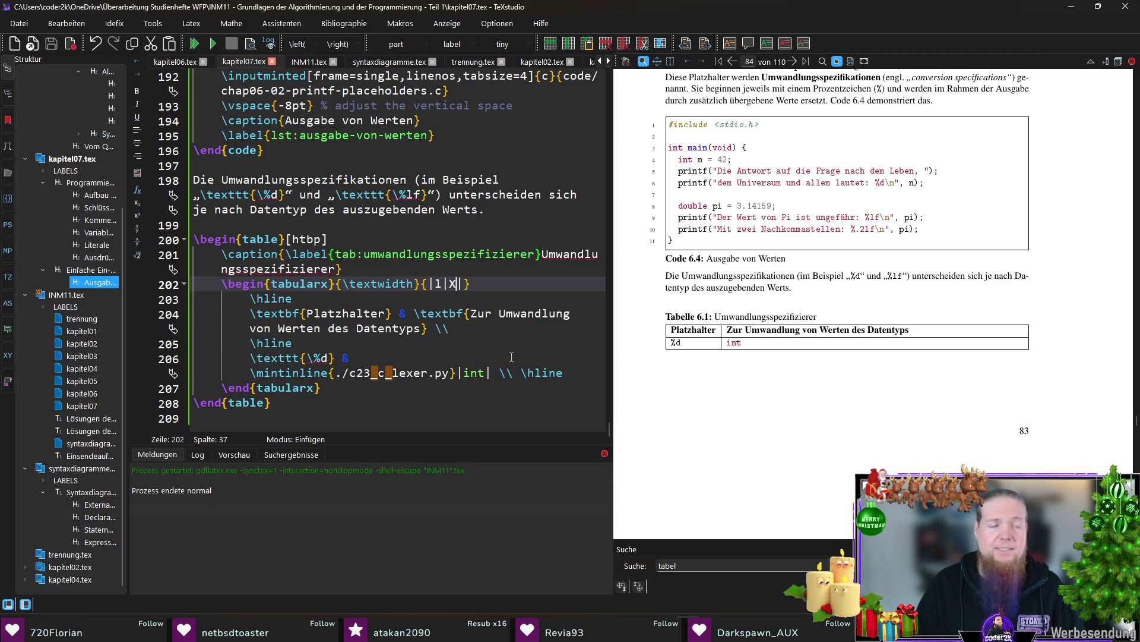
Insert a blank line above the %d row and move its \hline onto its own line
left_click(412, 350)
key("Home")
key("Return")
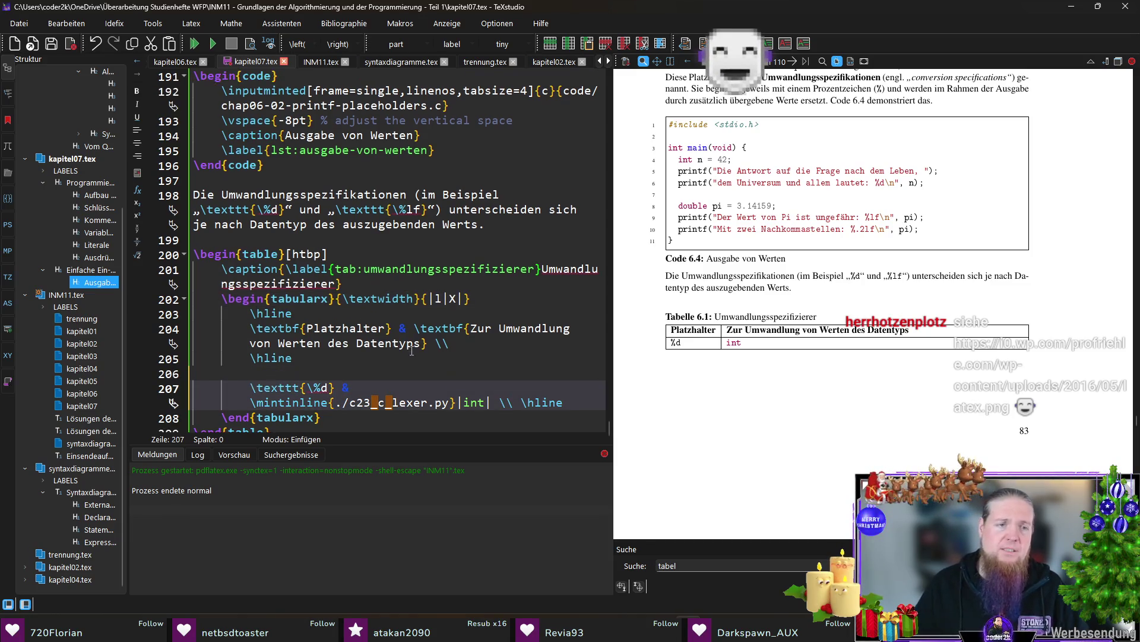
key("End")
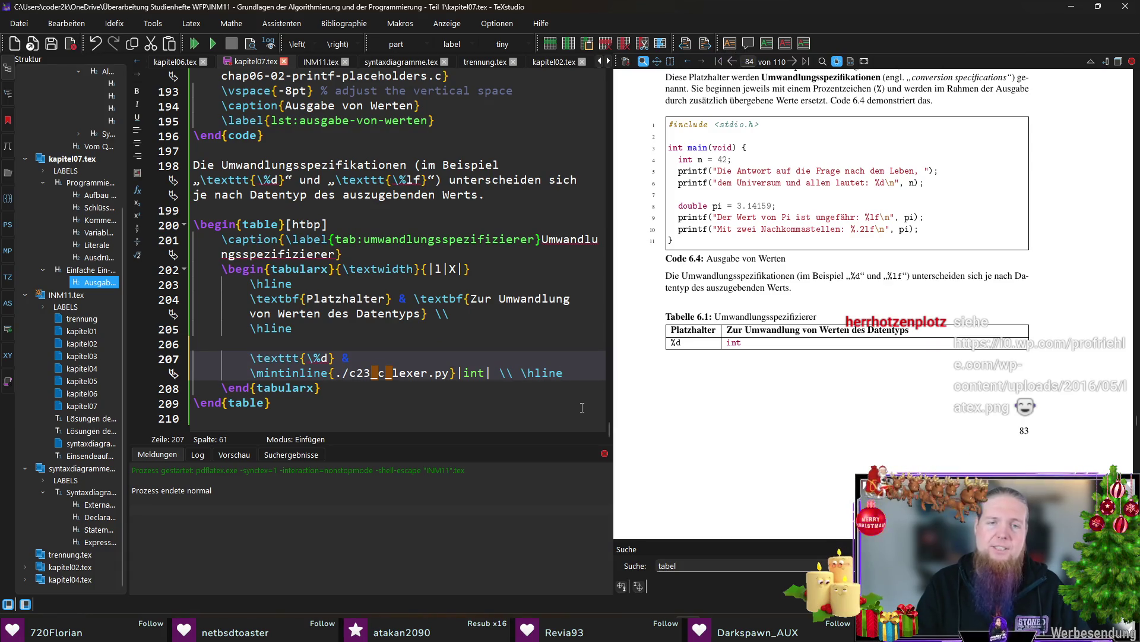
key("Return")
key("End")
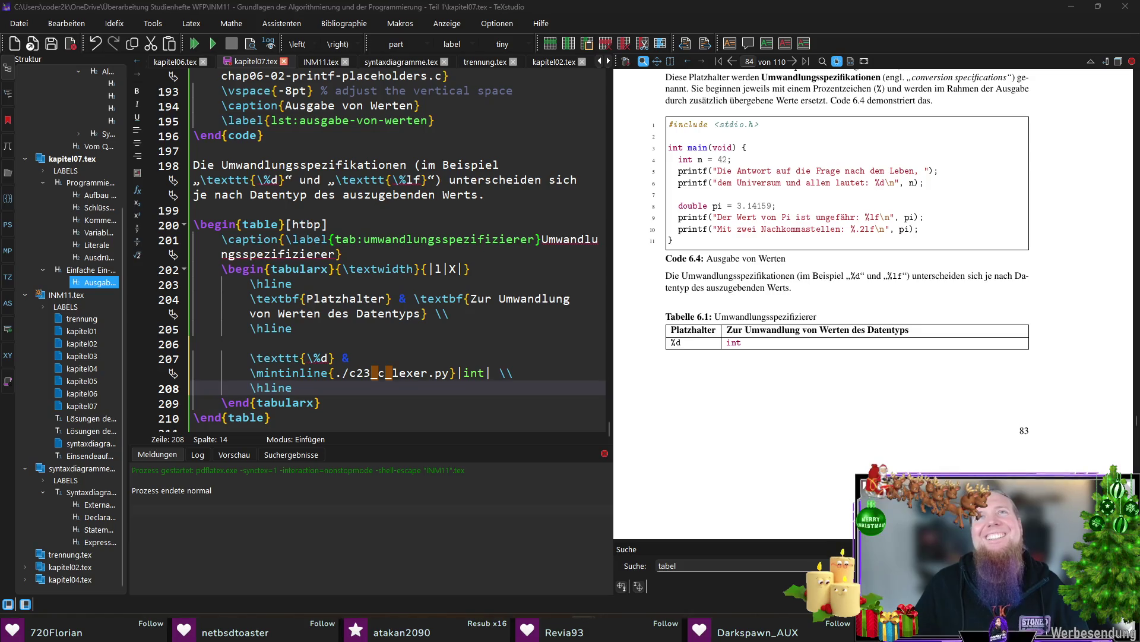
Glance at the Beautiful Typesetting with LaTeX image and close it to return to the editor
key("alt+Tab")
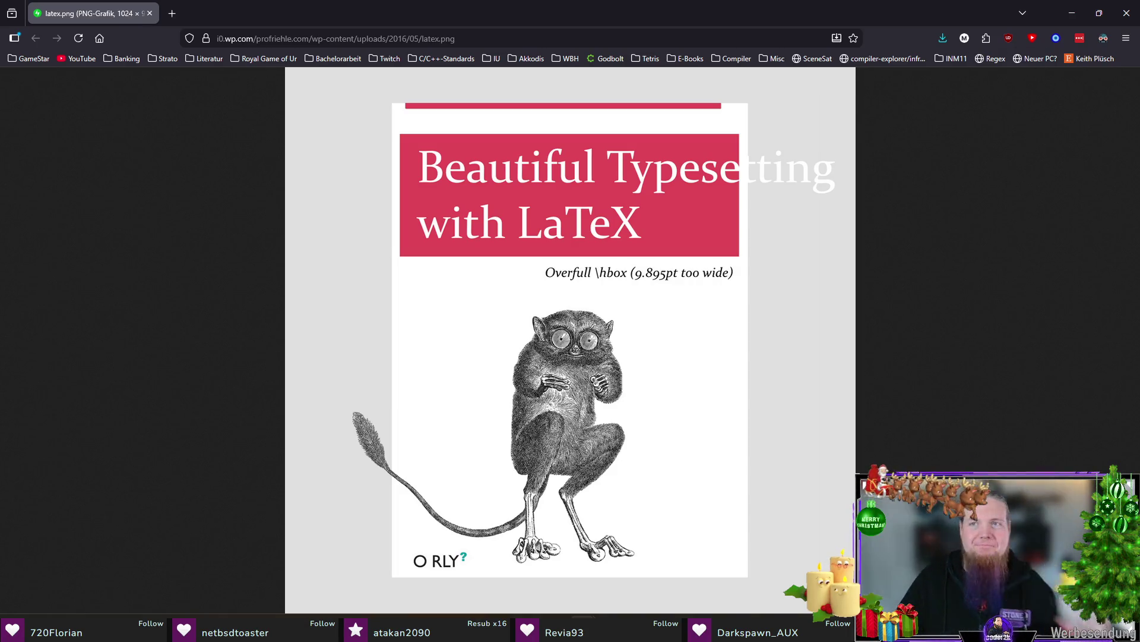
left_click(1126, 12)
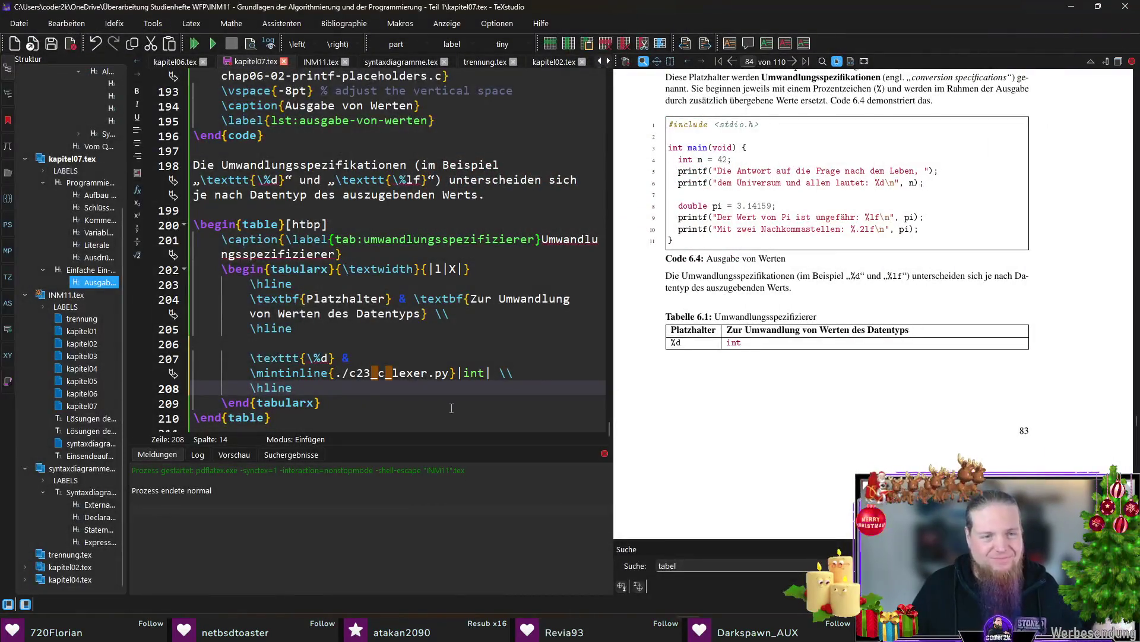
Copy the %d row and paste a duplicate below it, editing it to %ld / long
left_click(451, 408)
left_click(370, 390)
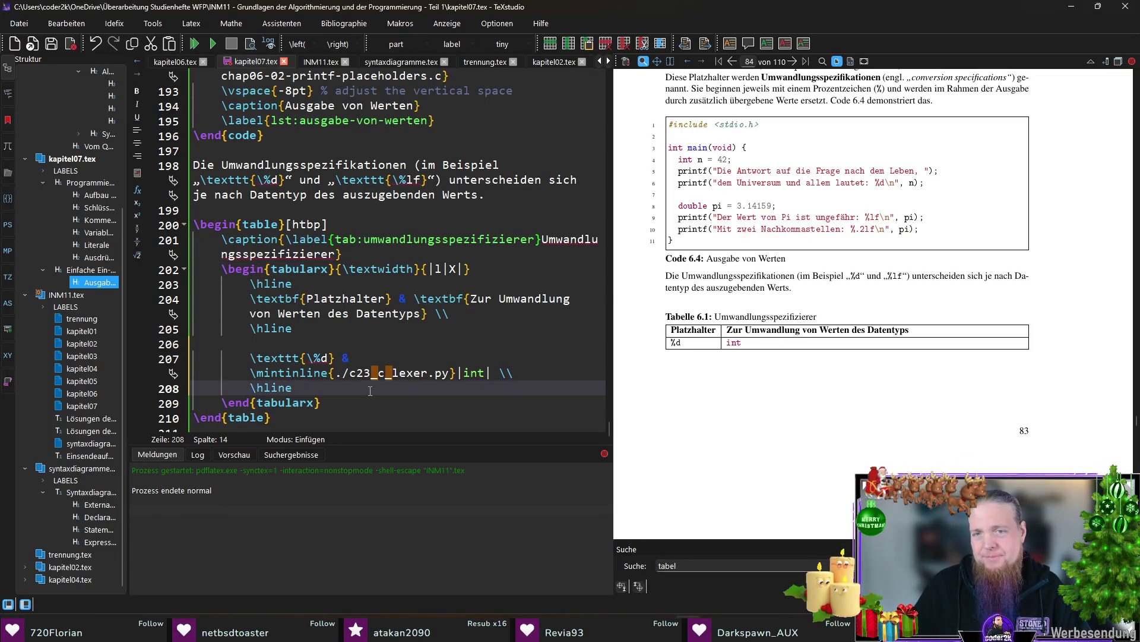
key("shift+Up")
key("shift+Up")
key("ctrl+c")
left_click(324, 387)
key("Return")
key("Return")
key("ctrl+v")
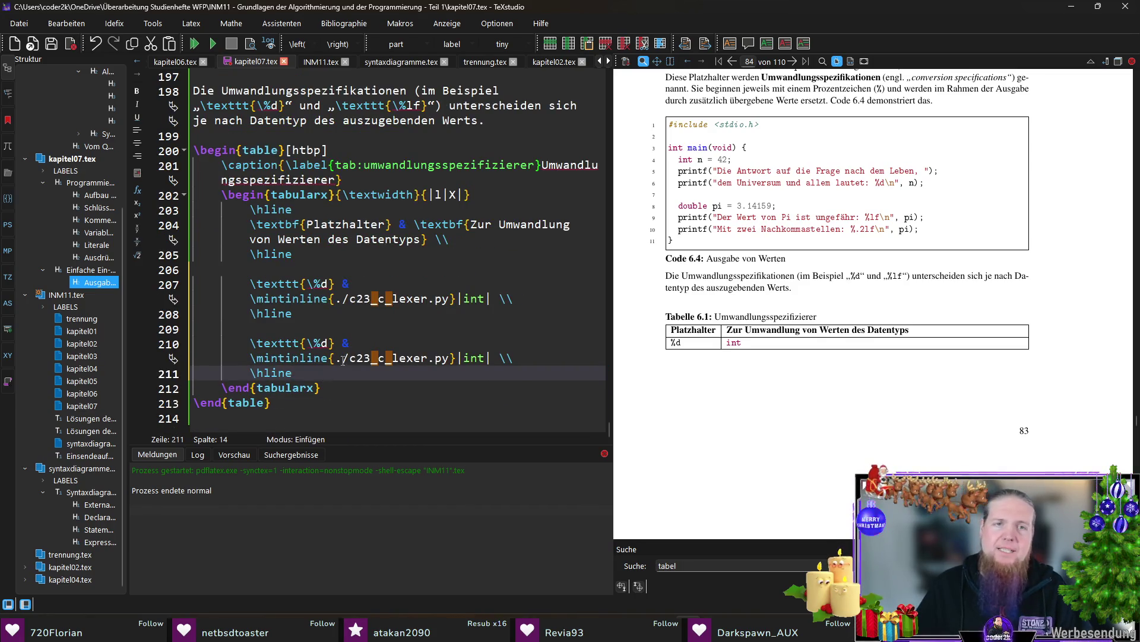
double_click(468, 357)
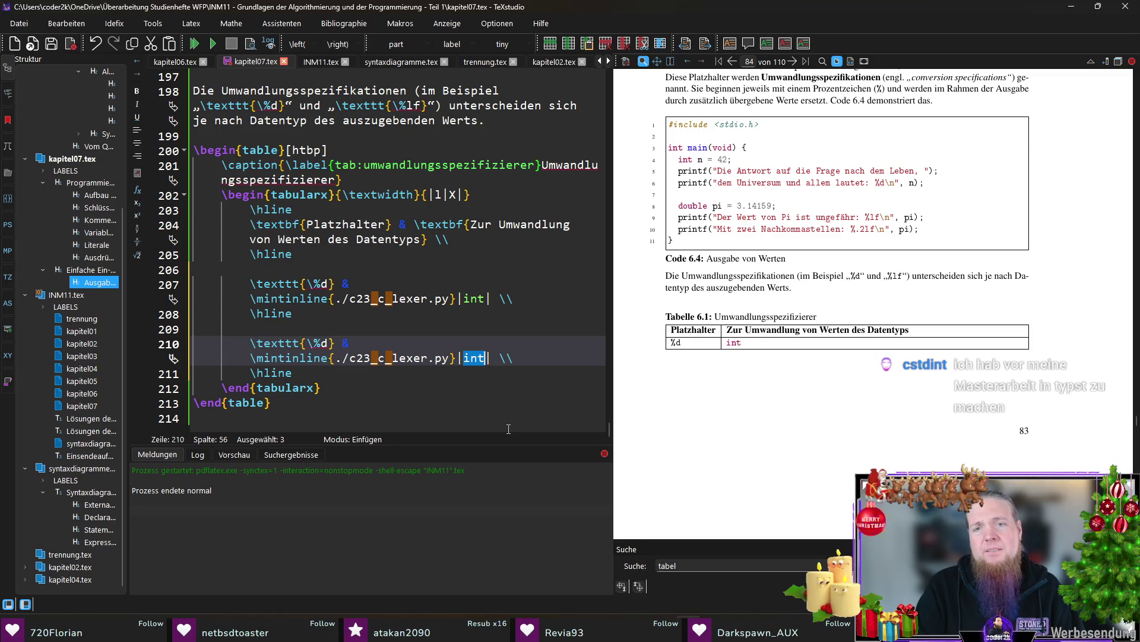
type("long")
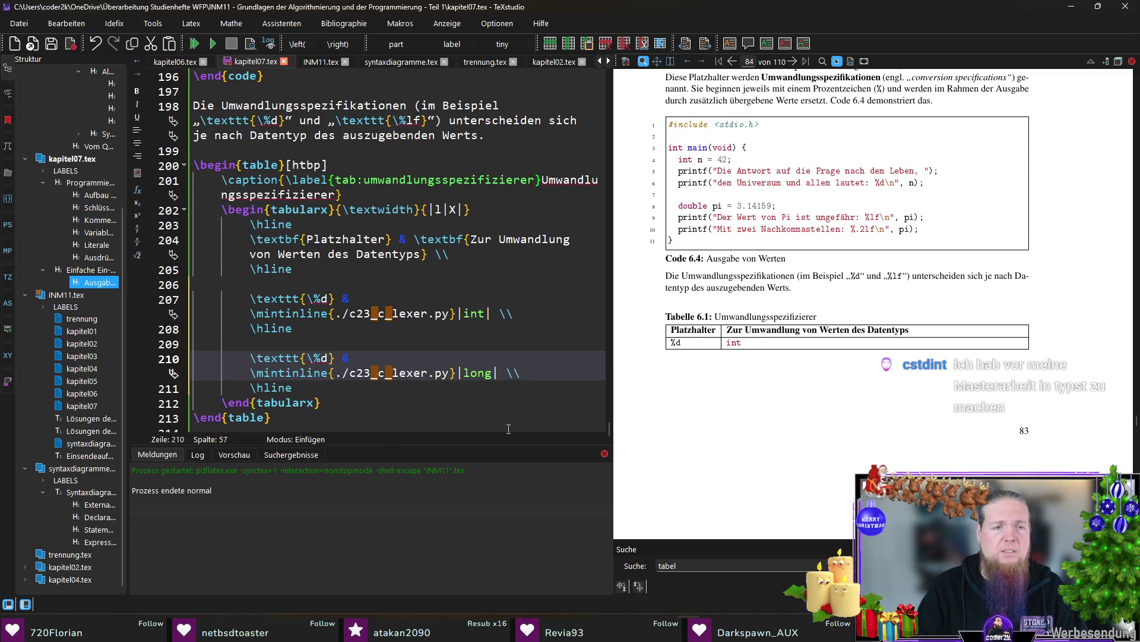
key("Left")
key("Left")
type("l")
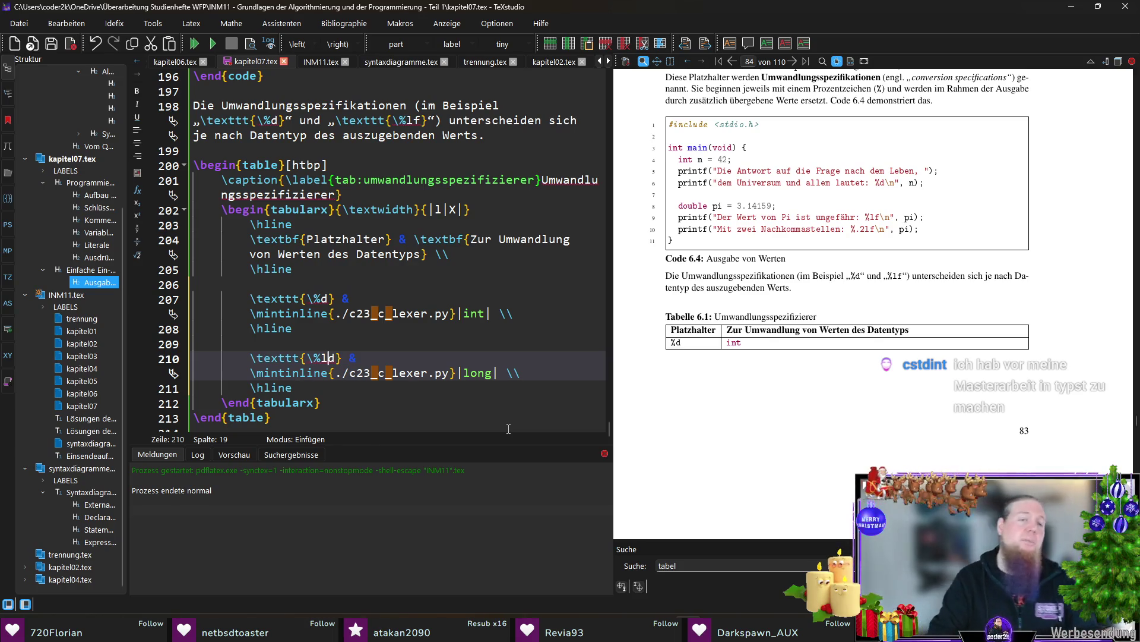
key("Down")
Paste another row copy and edit it to %f / float
key("End")
key("Return")
key("Return")
key("ctrl+v")
key("Up")
key("Up")
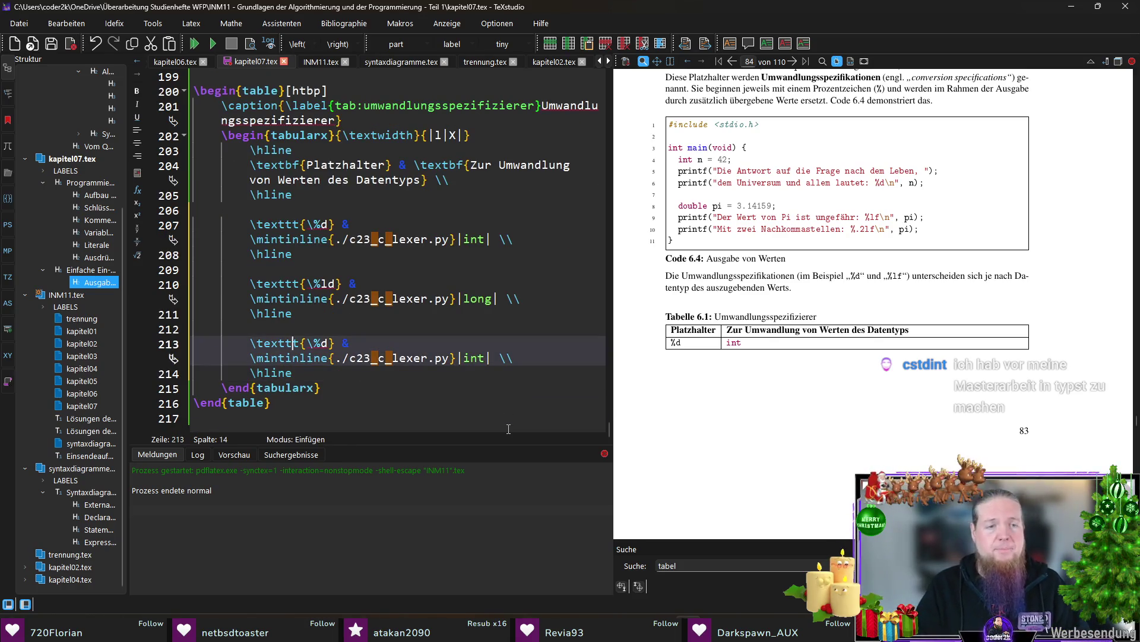
key("End")
key("Left")
key("Left")
key("Left")
key("BackSpace")
type("f")
key("Down")
key("End")
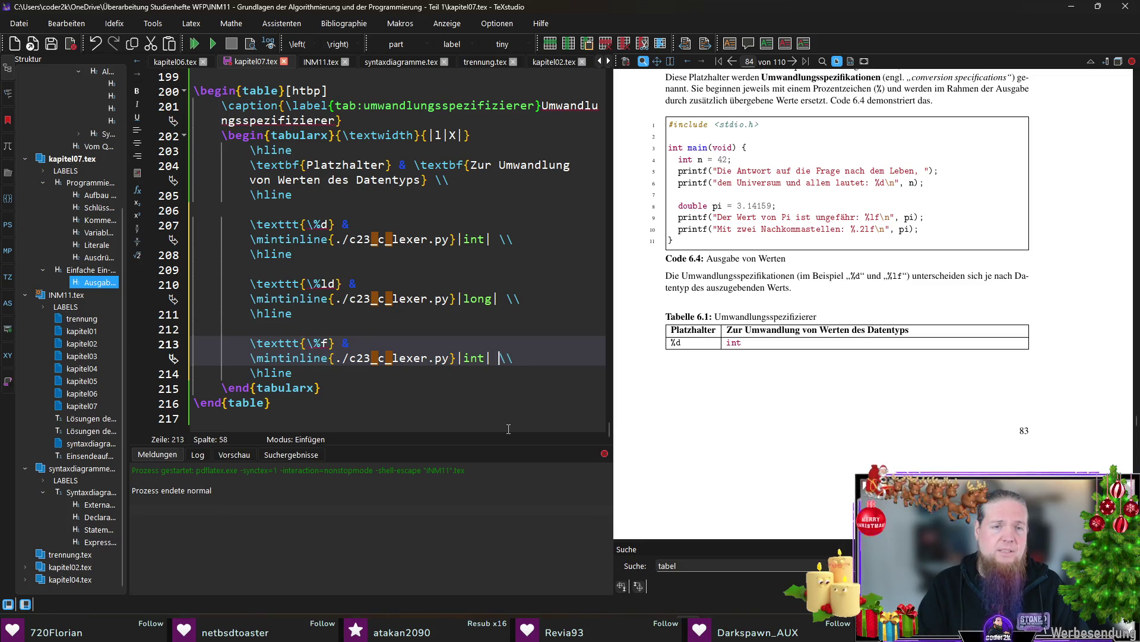
key("Left")
key("Left")
key("Left")
key("ctrl+shift+Left")
type("float")
key("Down")
Paste a further row copy and edit it to %lf / double
key("End")
key("Return")
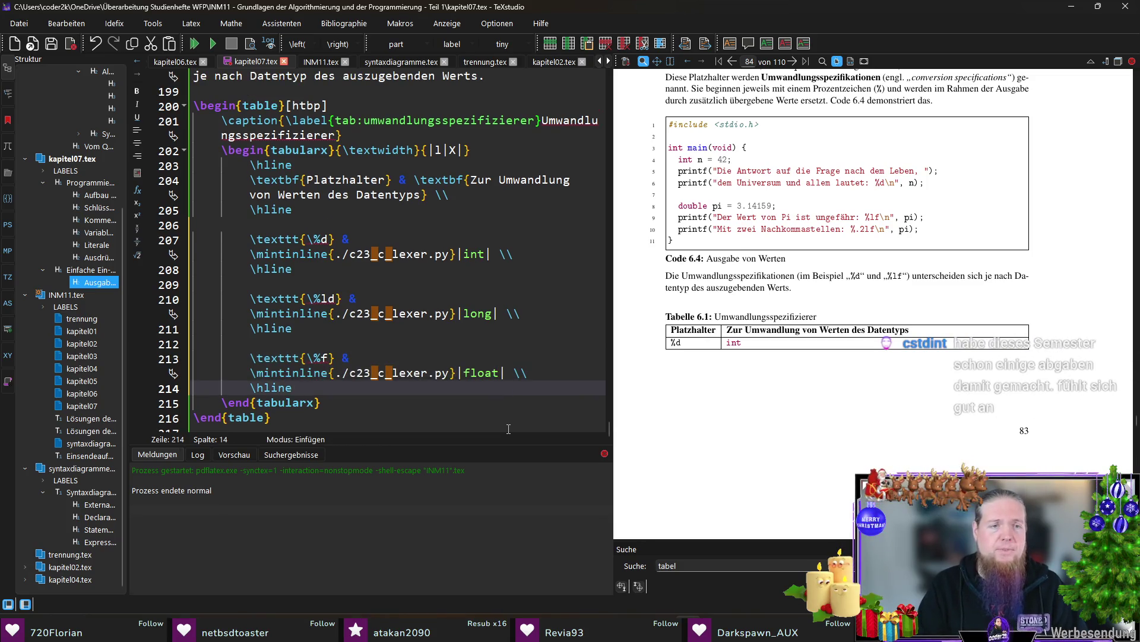
key("Return")
key("ctrl+v")
key("Up")
key("Up")
key("Down")
key("End")
key("Left")
key("Left")
key("Left")
key("Left")
key("Delete")
type("lf")
key("End")
key("Left")
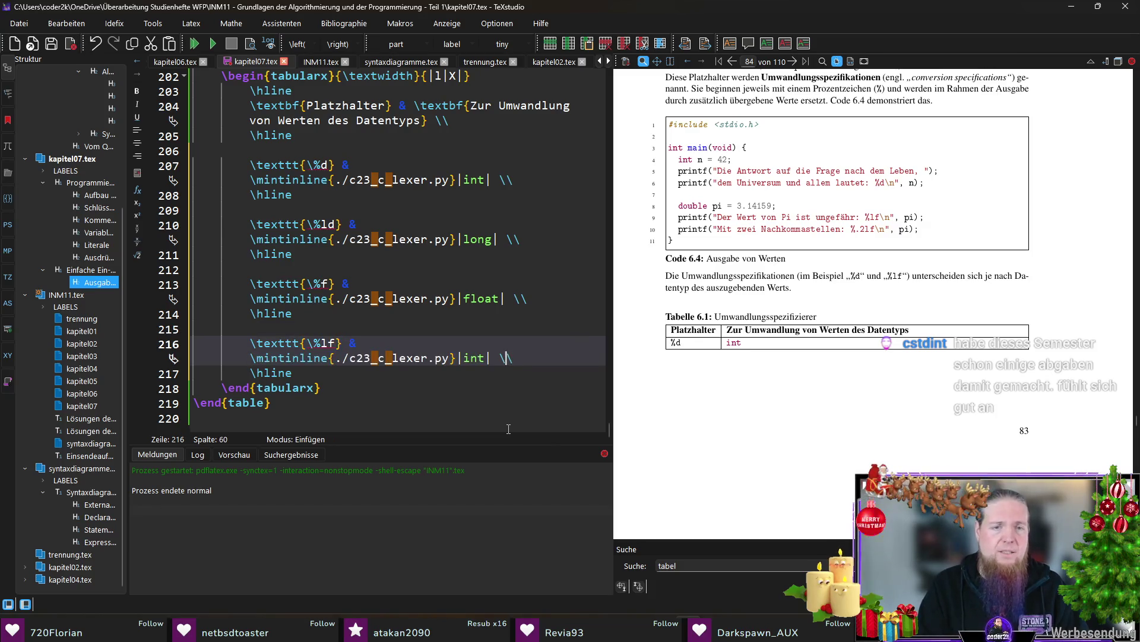
key("BackSpace")
key("BackSpace")
key("BackSpace")
type("double")
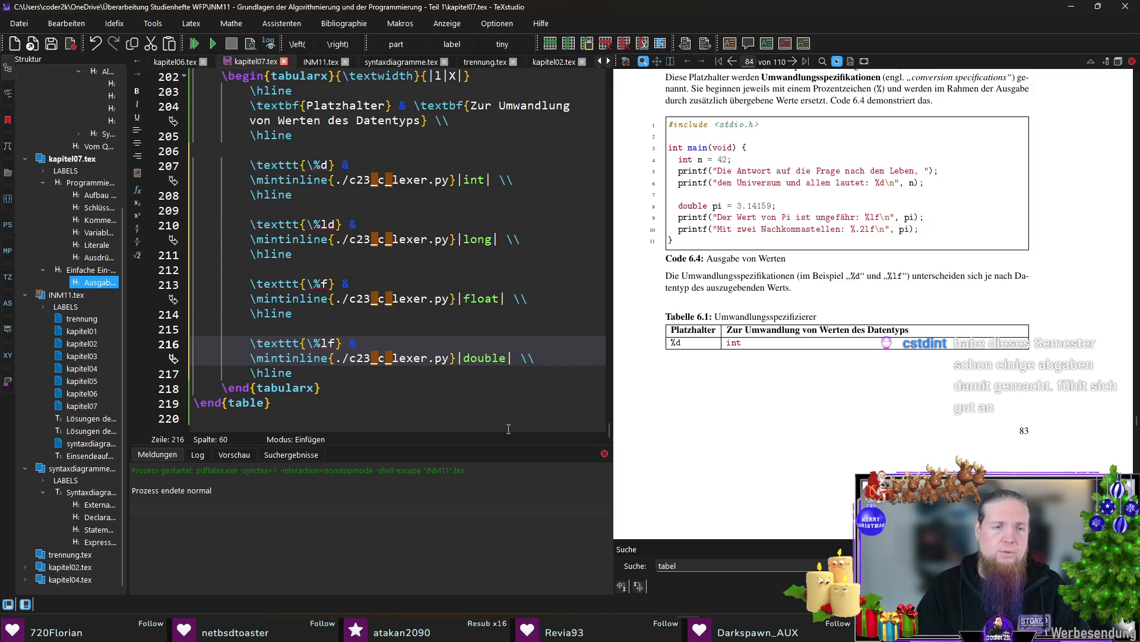
key("Down")
Paste a last row copy, edit it to %c / char, and recompile the PDF
key("Return")
key("ctrl+v")
key("Up")
key("End")
key("Left")
key("Left")
key("End")
key("BackSpace")
key("BackSpace")
key("BackSpace")
type("char")
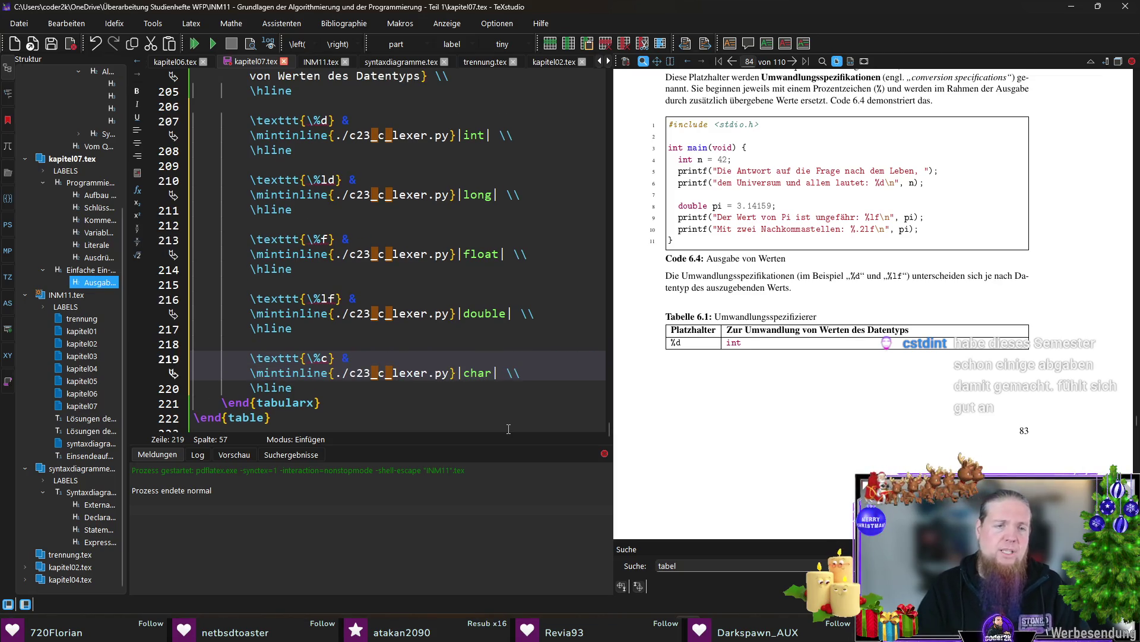
key("F5")
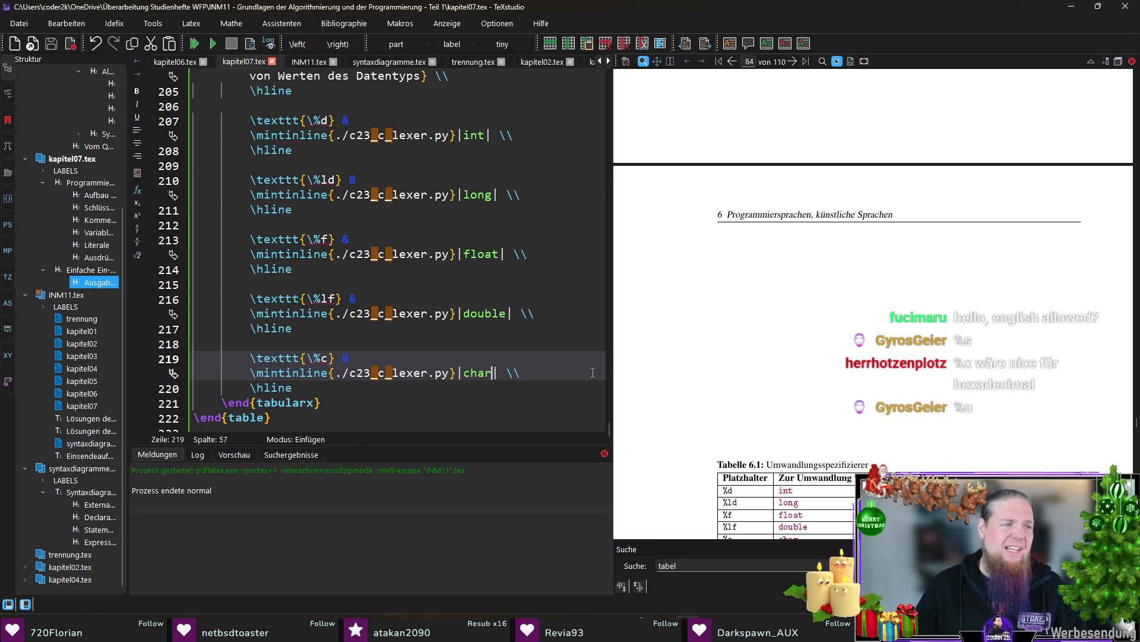
scroll(785, 358, "down", 3)
scroll(803, 357, "down", 1)
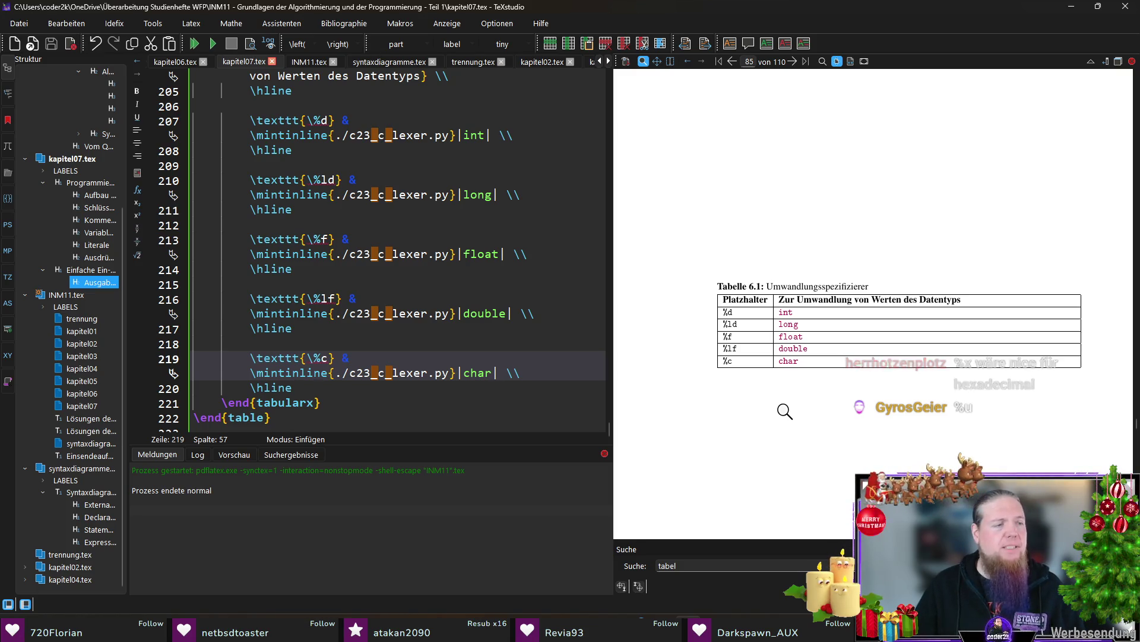
scroll(361, 335, "up", 2)
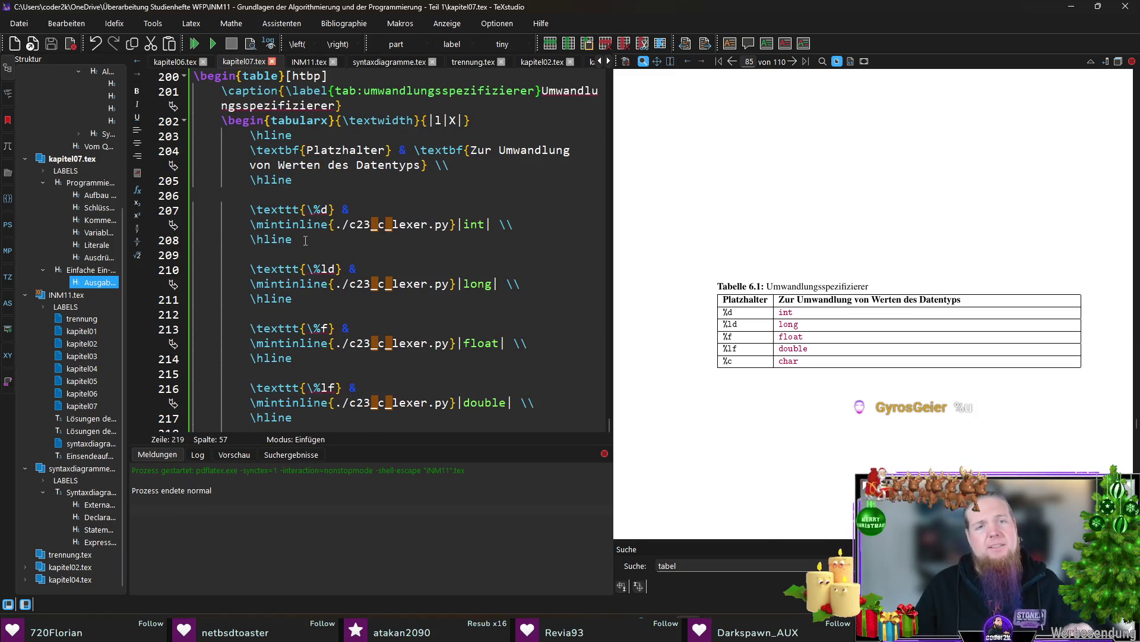
left_click_drag(294, 238, 253, 212)
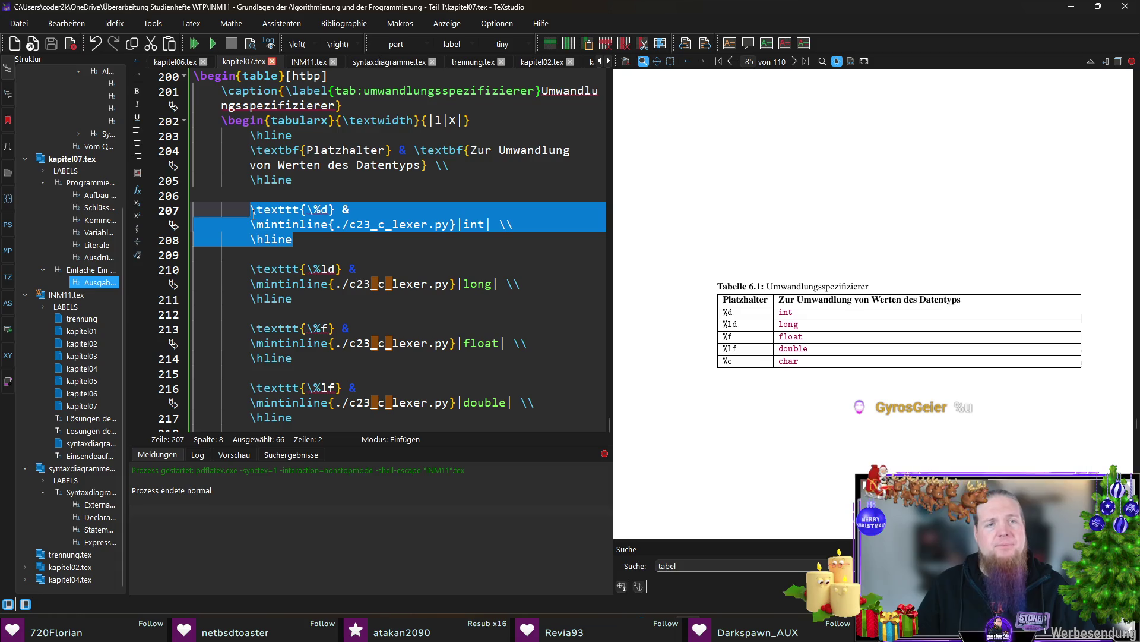
Paste a row copy after the long row and edit it to %u / unsigned int
left_click(418, 298)
key("Return")
key("Return")
key("ctrl+v")
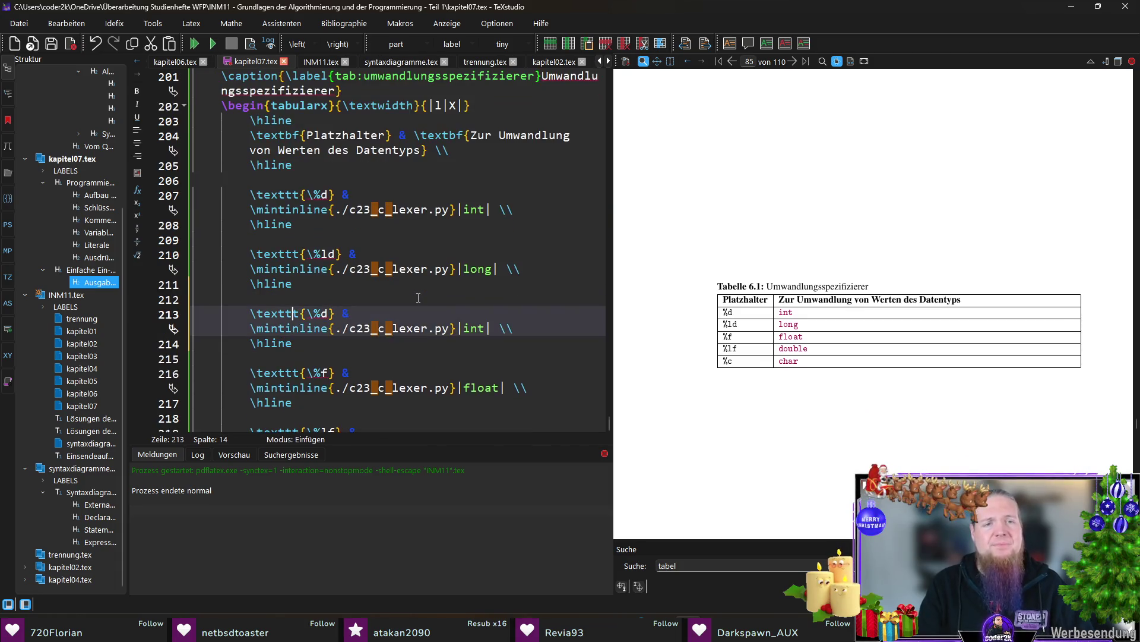
key("BackSpace")
type("u")
key("End")
key("Left")
key("Left")
key("Left")
key("Left")
key("shift+Left")
key("shift+Left")
key("shift+Left")
type("unsigned int")
key("Down")
Paste another row copy, edit it to %lu / unsigned long, and recompile the PDF
key("End")
key("Return")
key("Return")
key("ctrl+v")
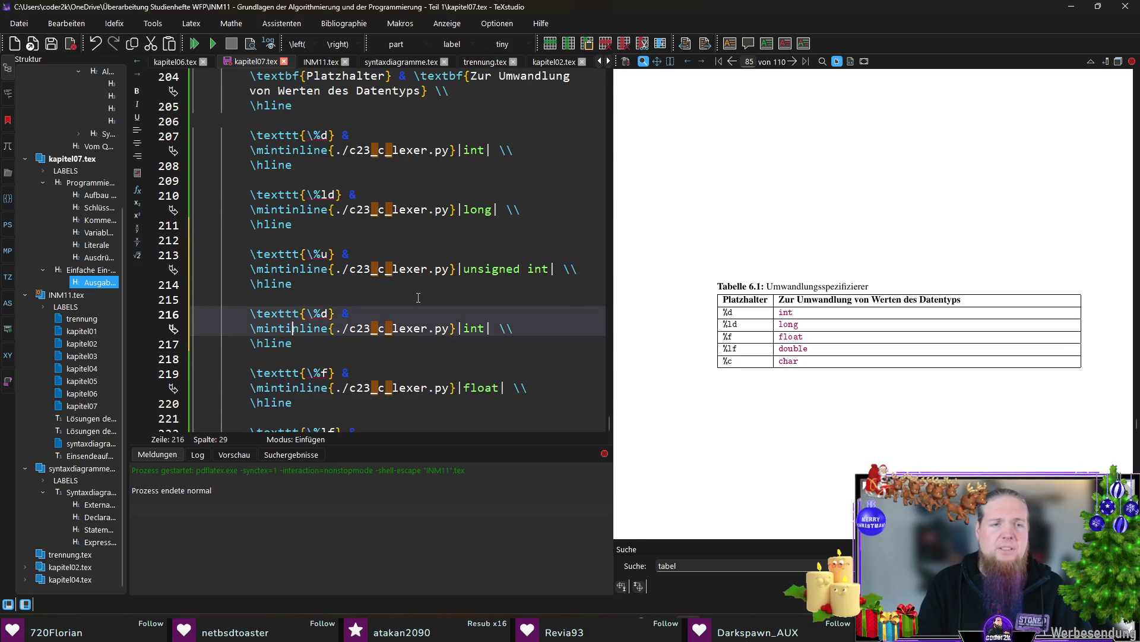
key("Up")
key("Left")
key("Left")
key("Left")
key("BackSpace")
type("lu")
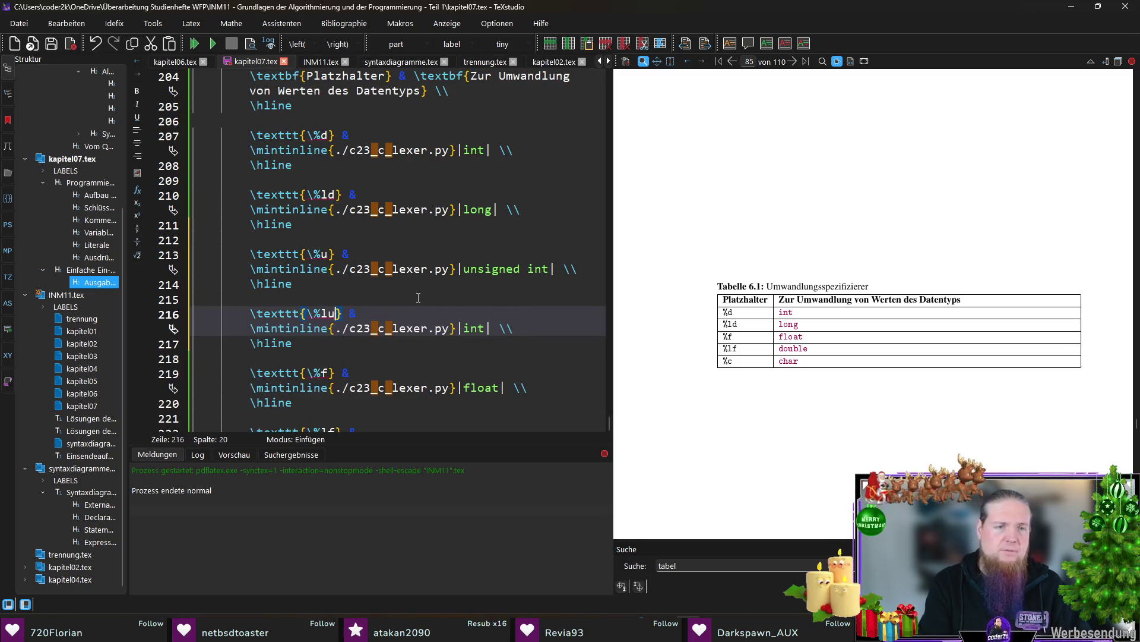
key("Down")
key("End")
key("Left")
key("Left")
key("Left")
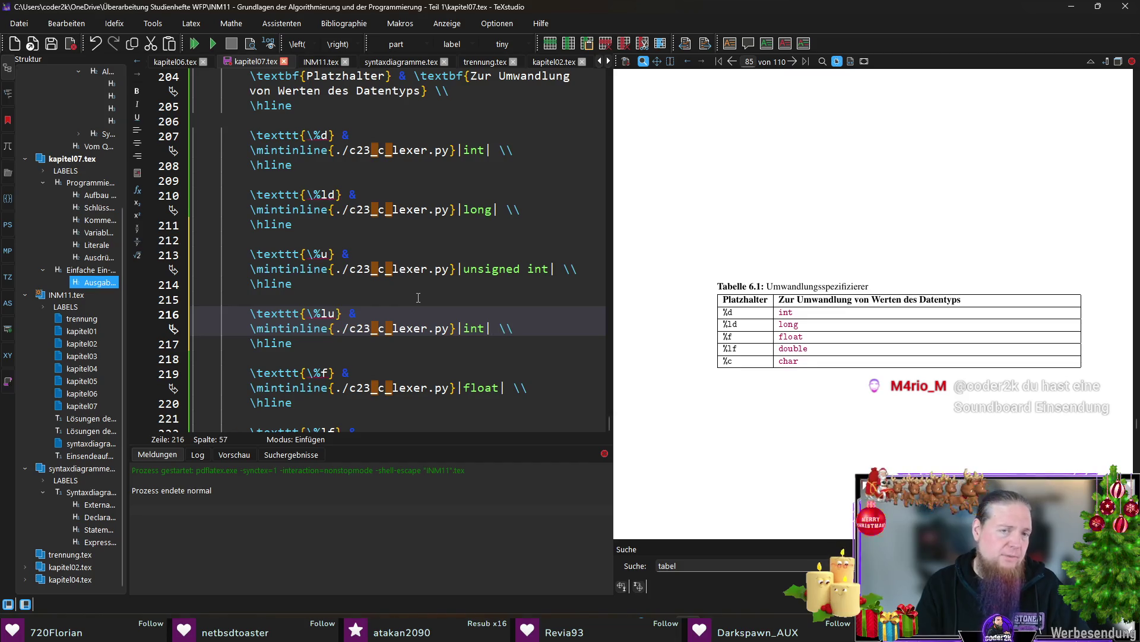
key("shift+Left")
key("shift+Left")
key("shift+Left")
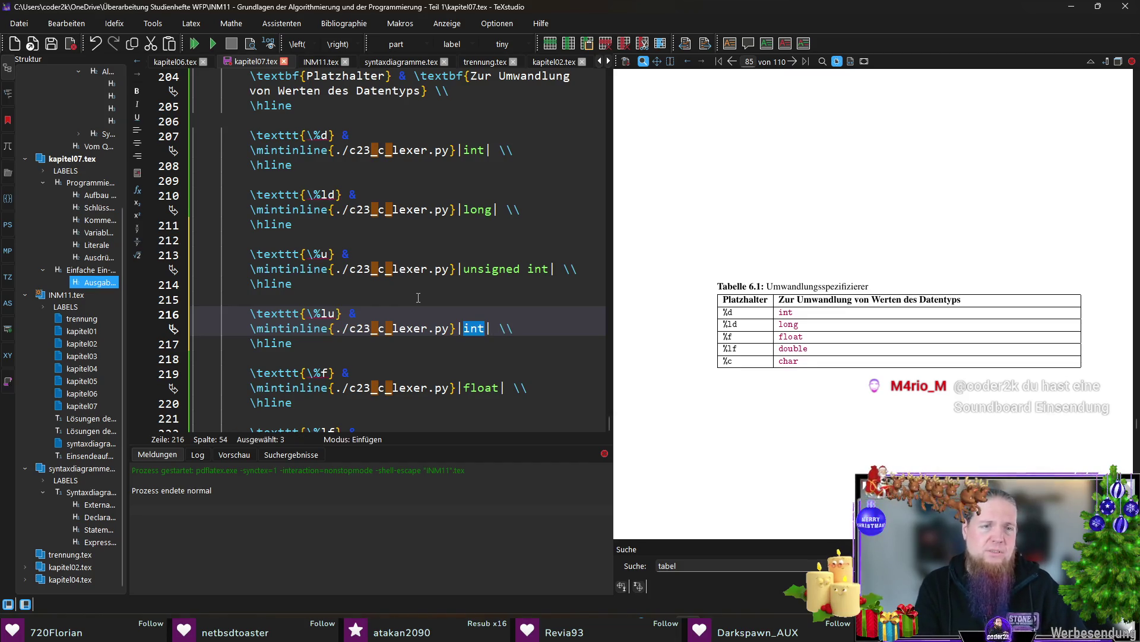
type("unsigned long")
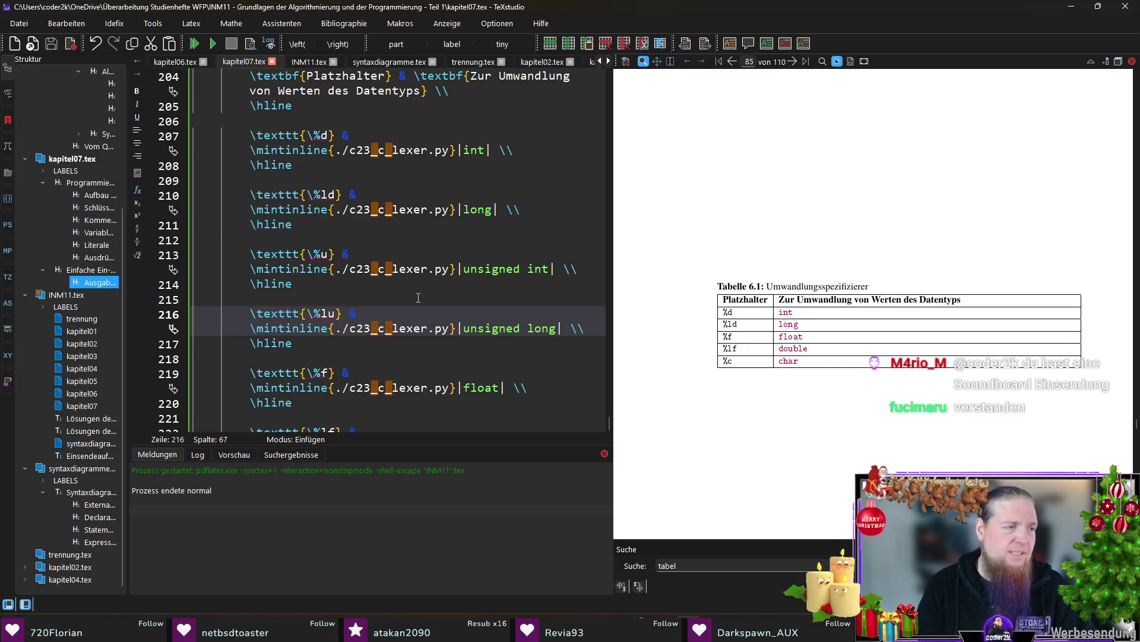
key("F5")
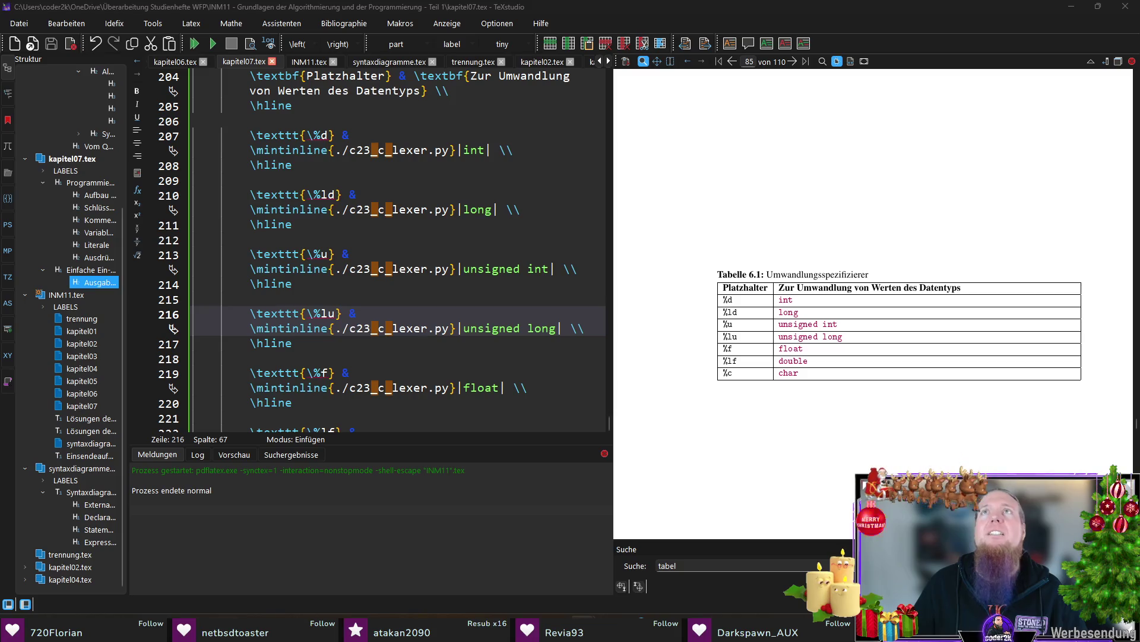
left_click(675, 23)
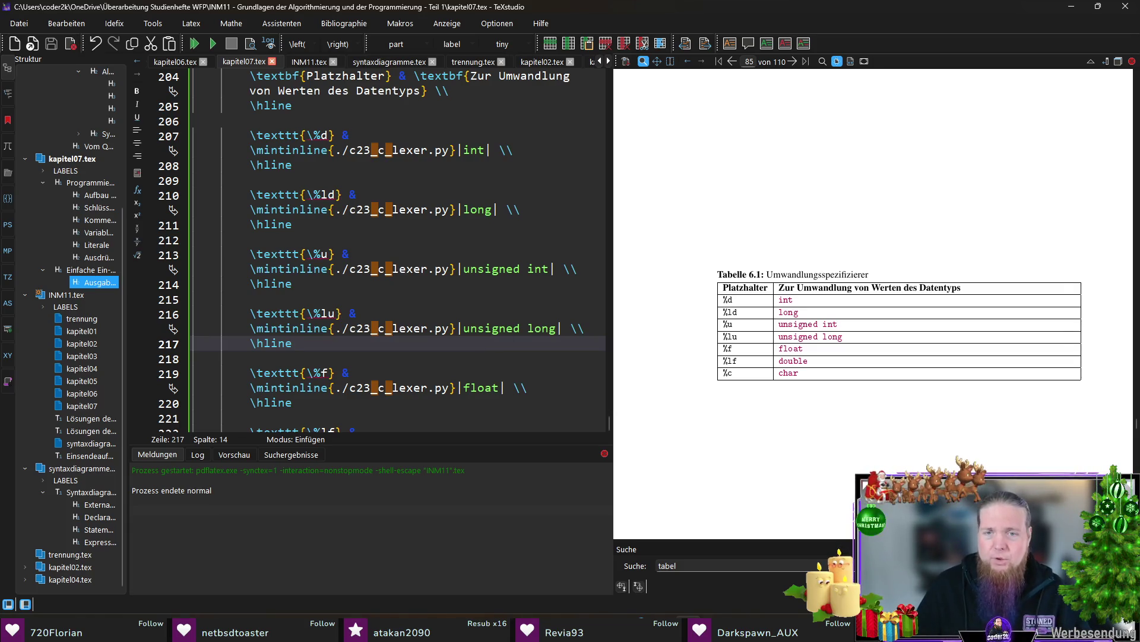
Retitle the table caption to Beispiele für Format-Platzhalter
left_click_drag(802, 268, 853, 271)
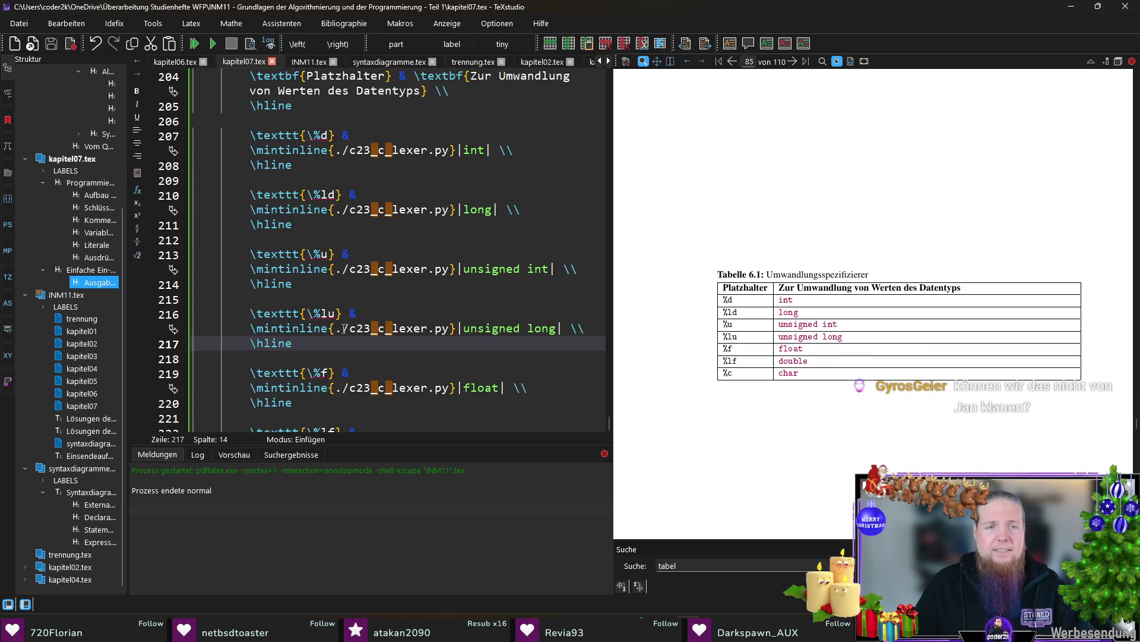
scroll(335, 335, "up", 5)
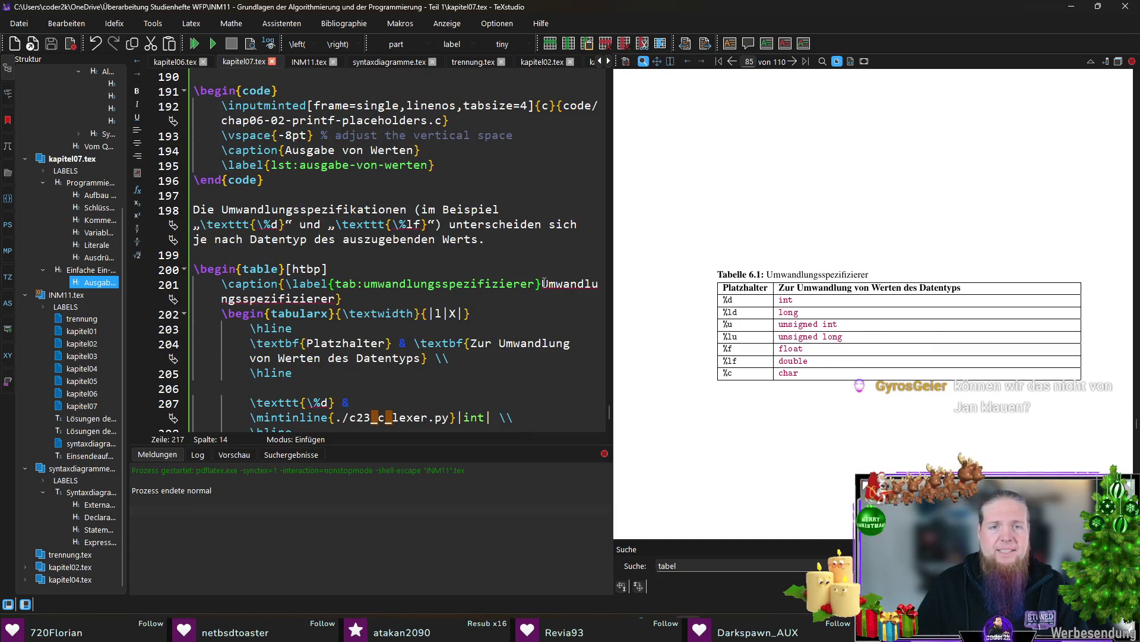
left_click_drag(542, 284, 342, 299)
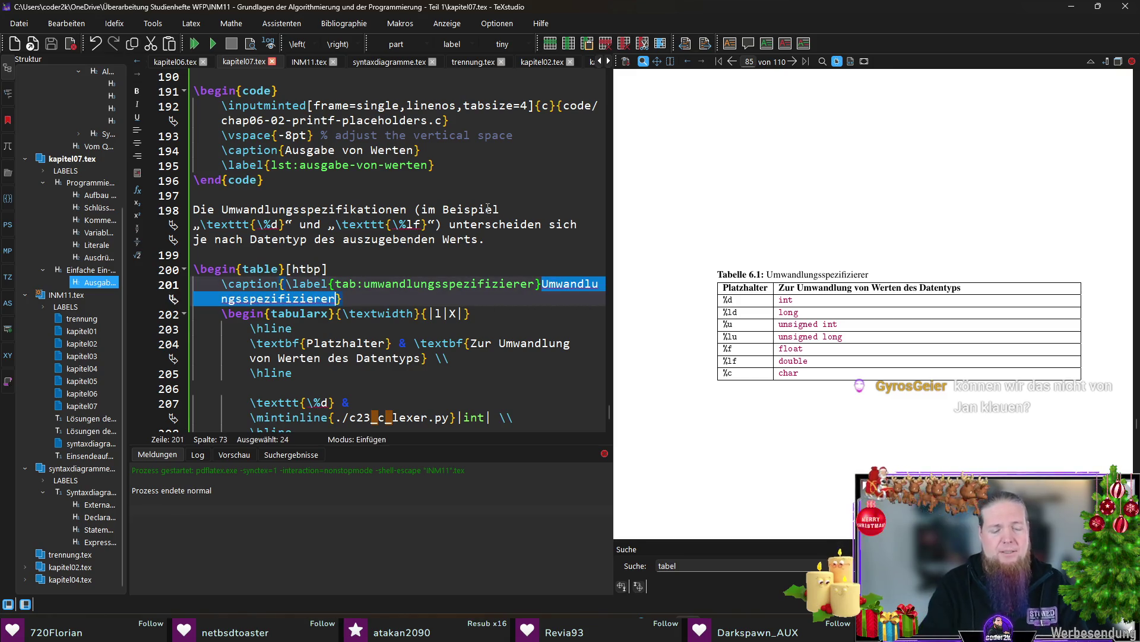
type("Beispiele für Platzhalter")
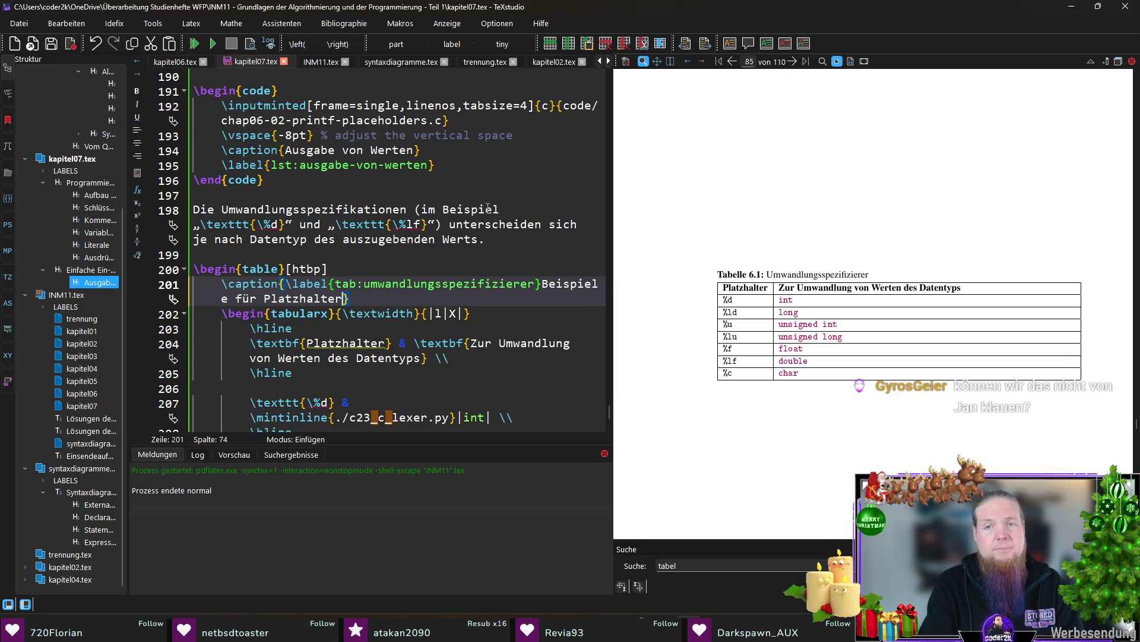
key("ctrl+Left")
type("Format-")
key("Up")
Rename the table label to tab:beispiele-fuer-format-platzhalter
key("ctrl+Right")
key("ctrl+Right")
key("ctrl+shift+Right")
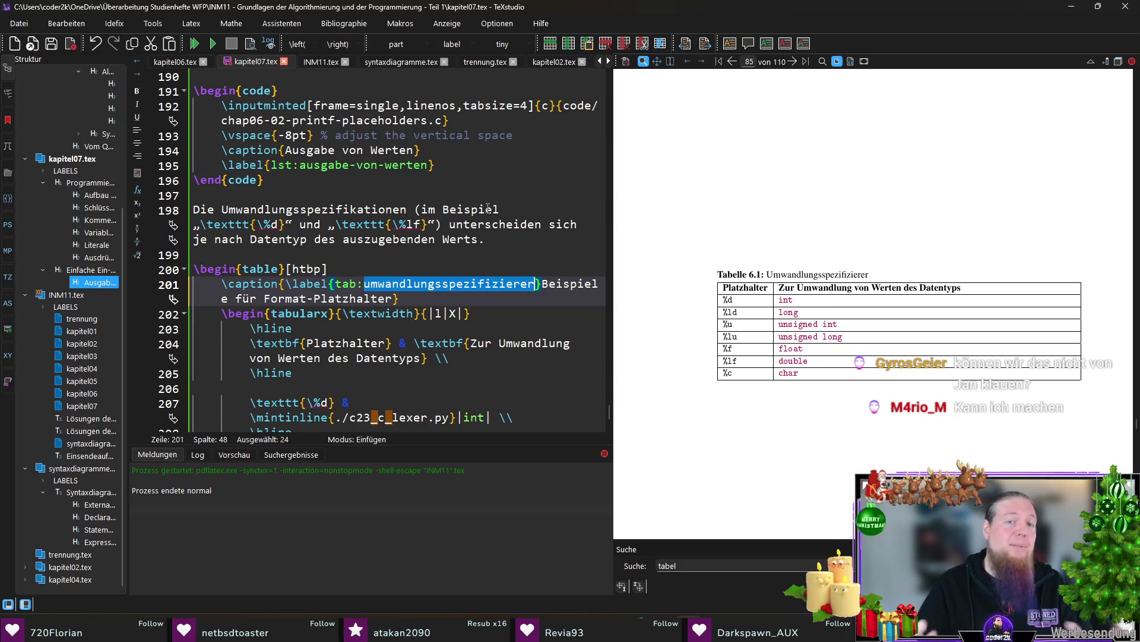
type("beispiele-fuer-format-platzhalter")
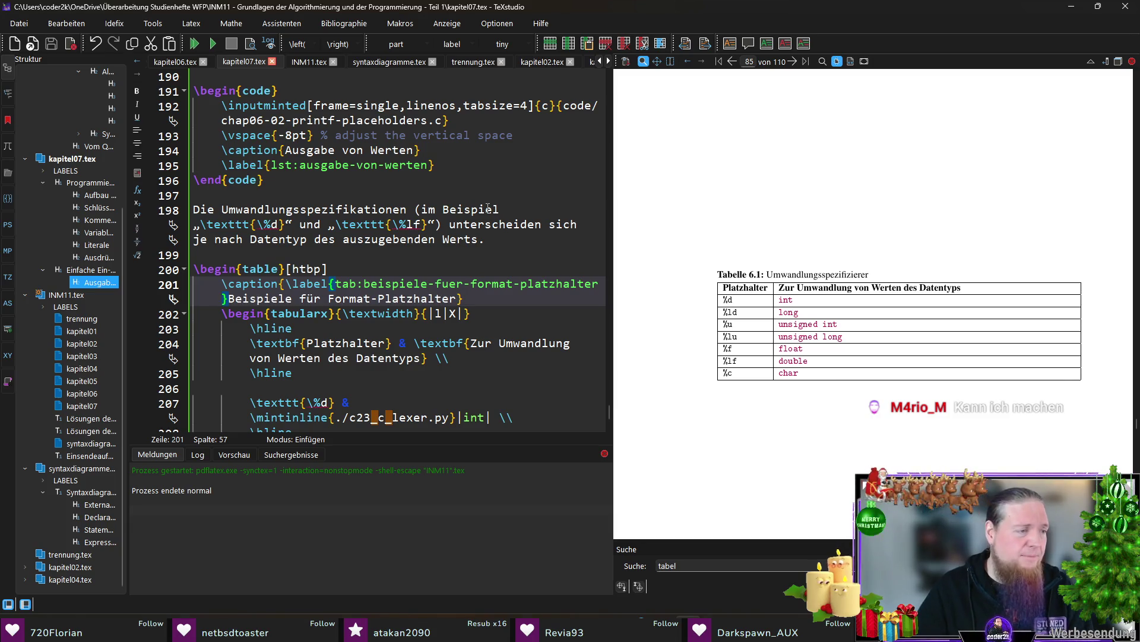
key("Down")
key("End")
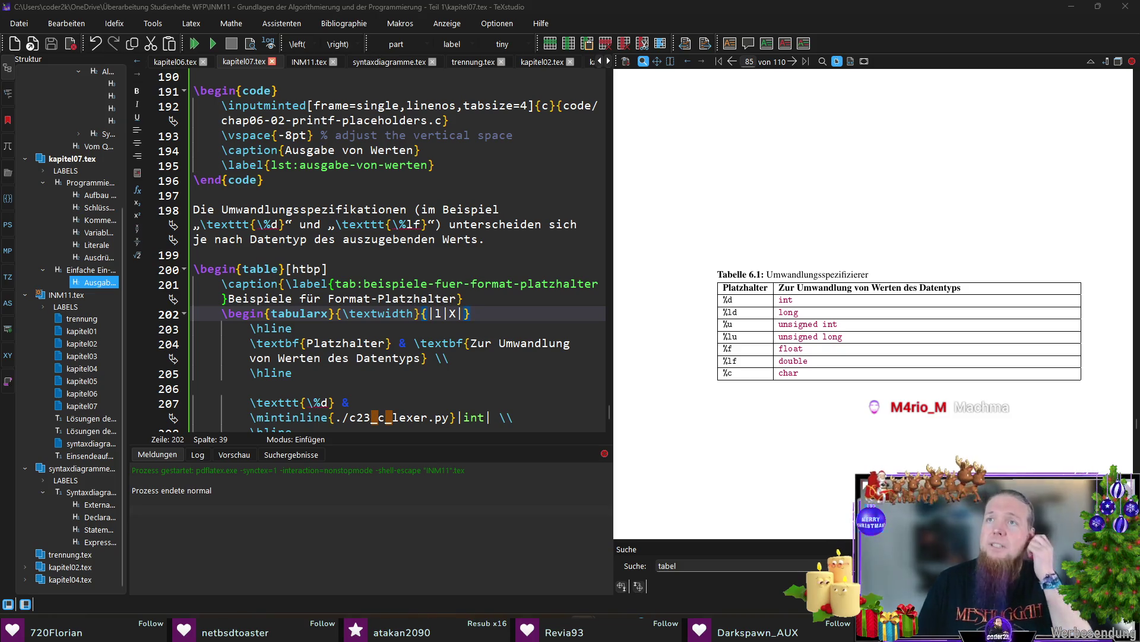
left_click(711, 13)
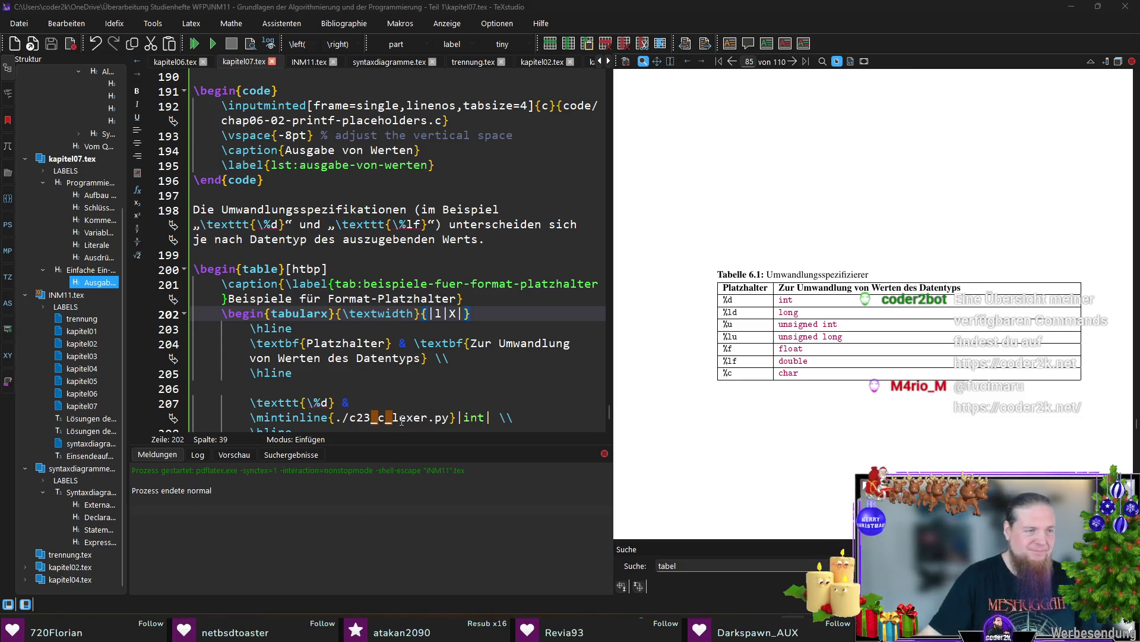
key("Down")
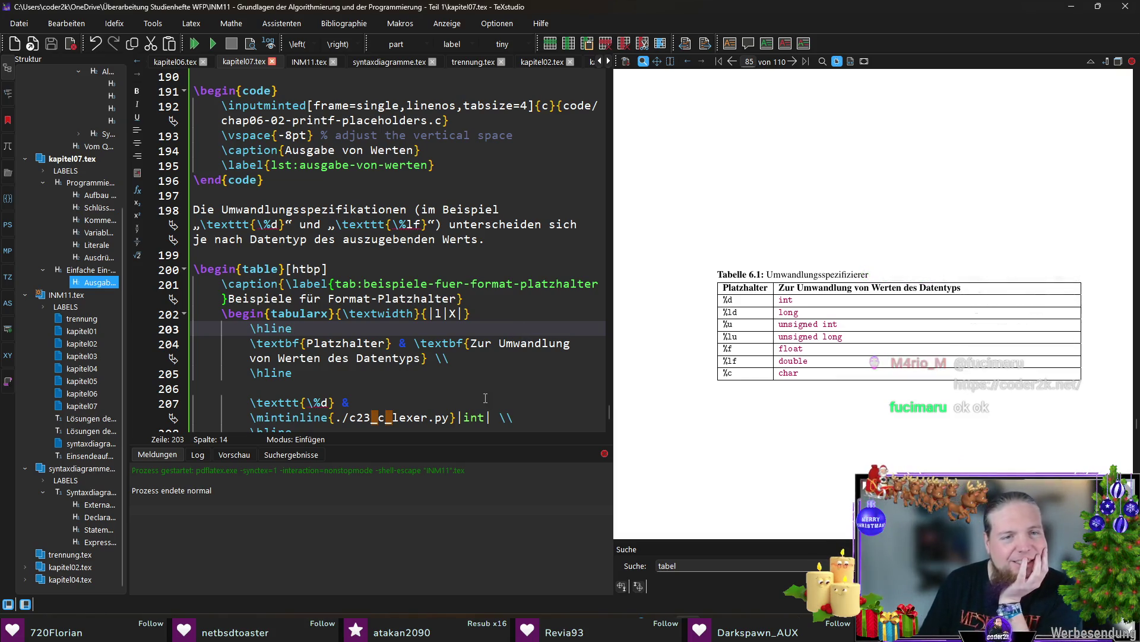
scroll(501, 339, "down", 2)
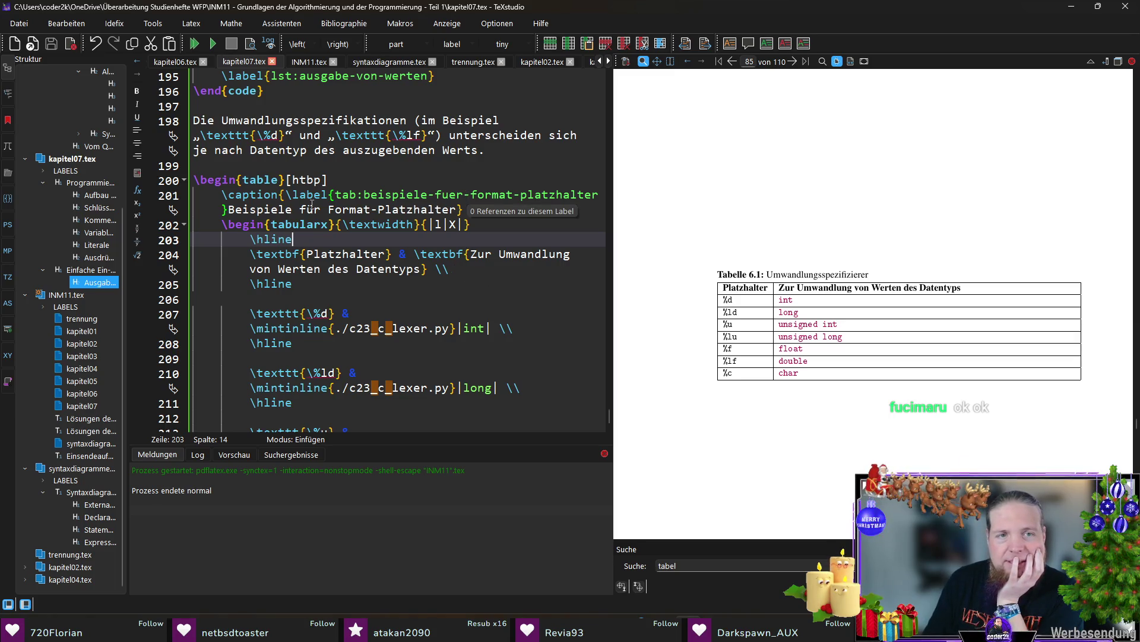
left_click(485, 210)
scroll(485, 211, "up", 1)
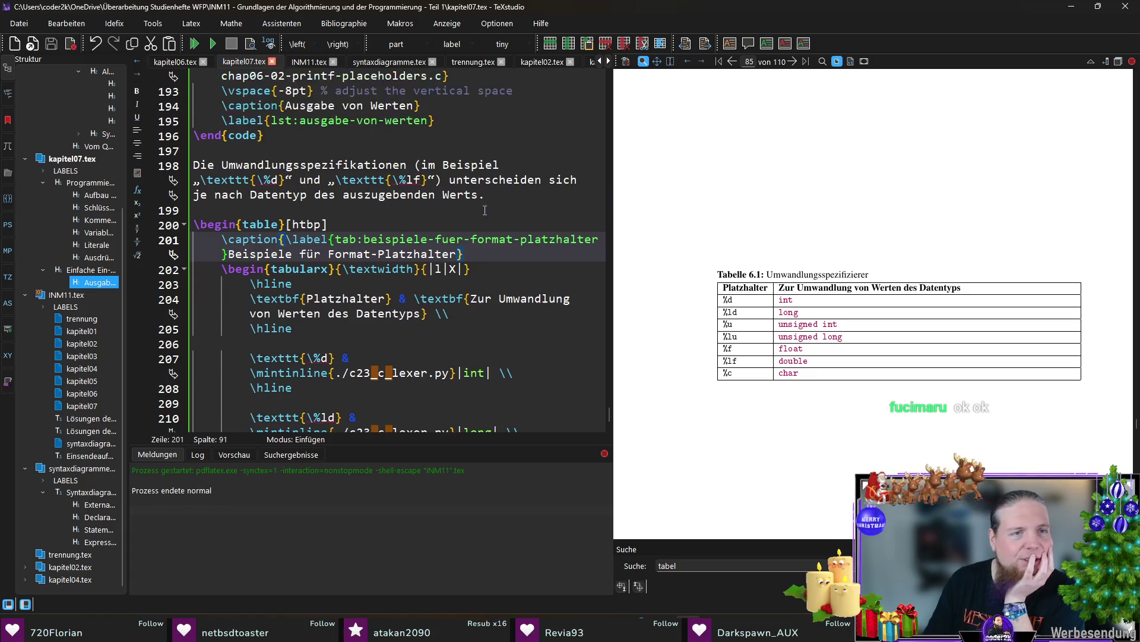
left_click(410, 209)
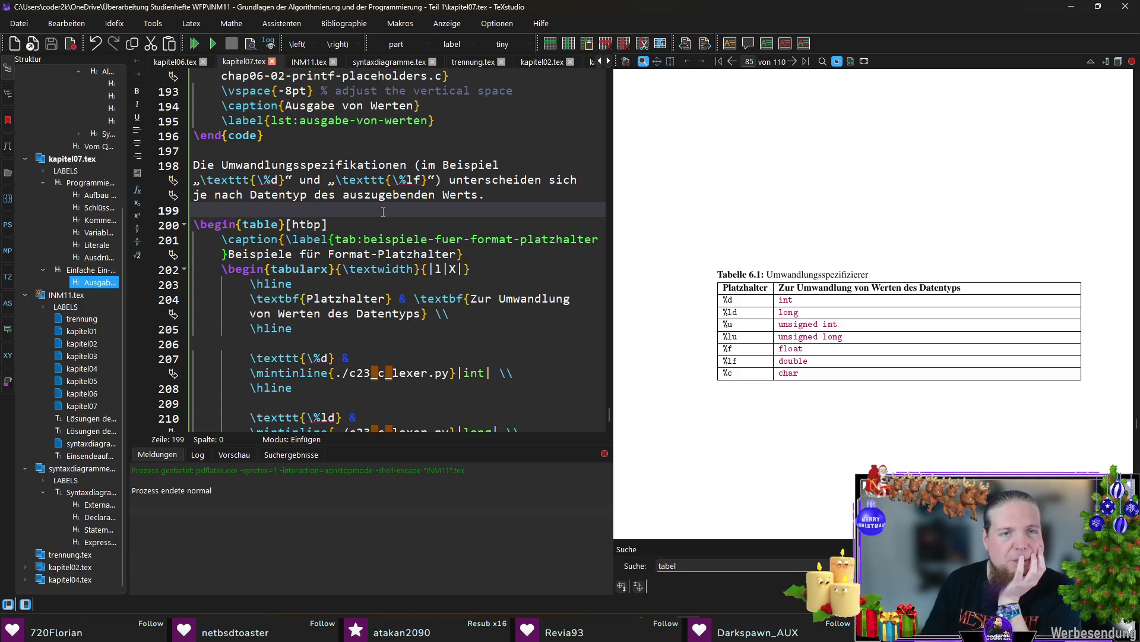
left_click(505, 196)
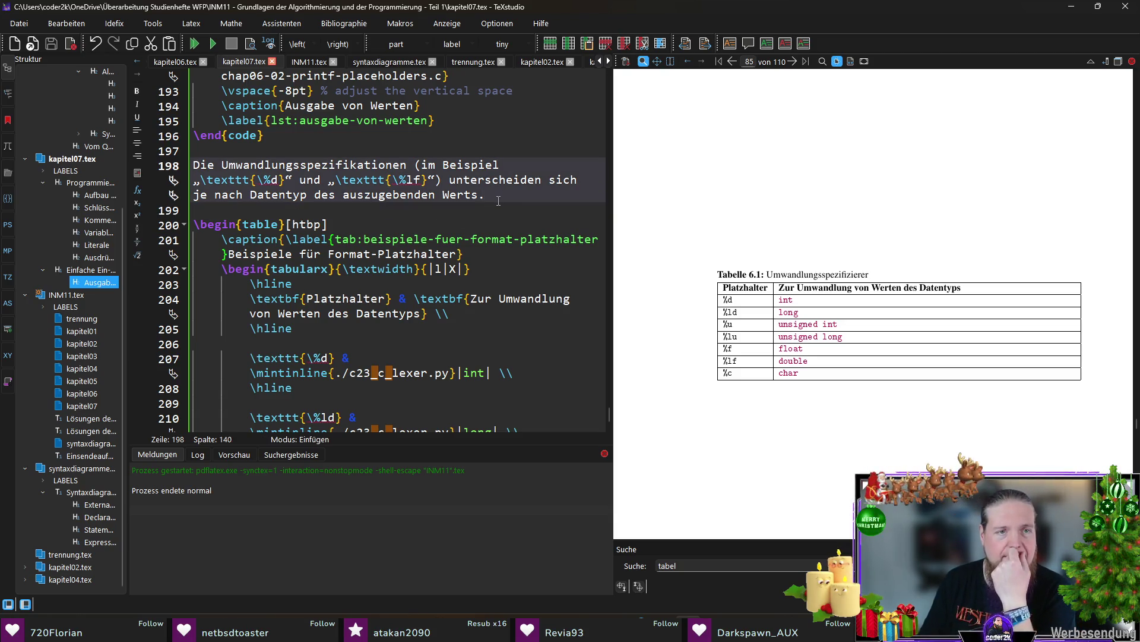
scroll(498, 200, "down", 4)
scroll(498, 200, "down", 2)
scroll(479, 210, "up", 5)
scroll(478, 210, "up", 10)
scroll(499, 214, "down", 8)
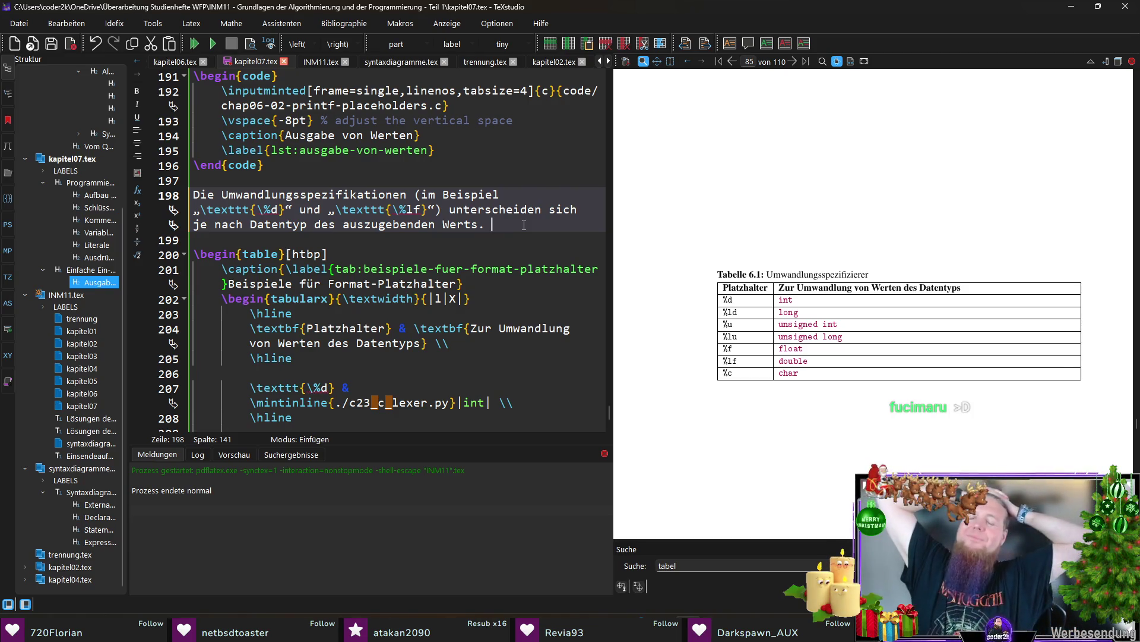
type("Tabelle \\ref{")
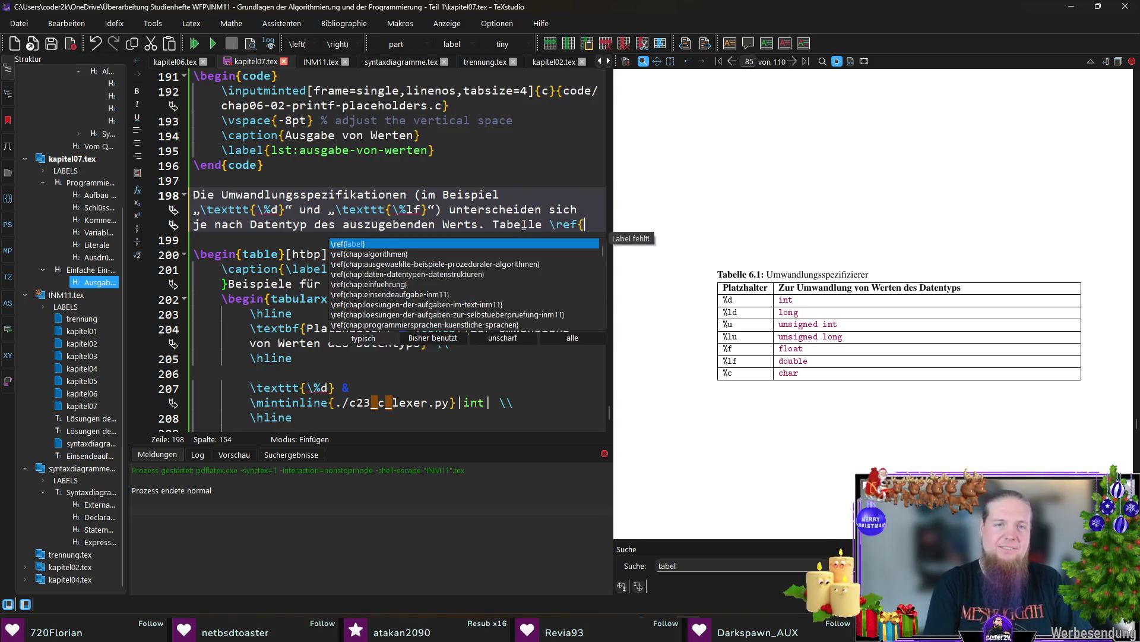
type("tab:")
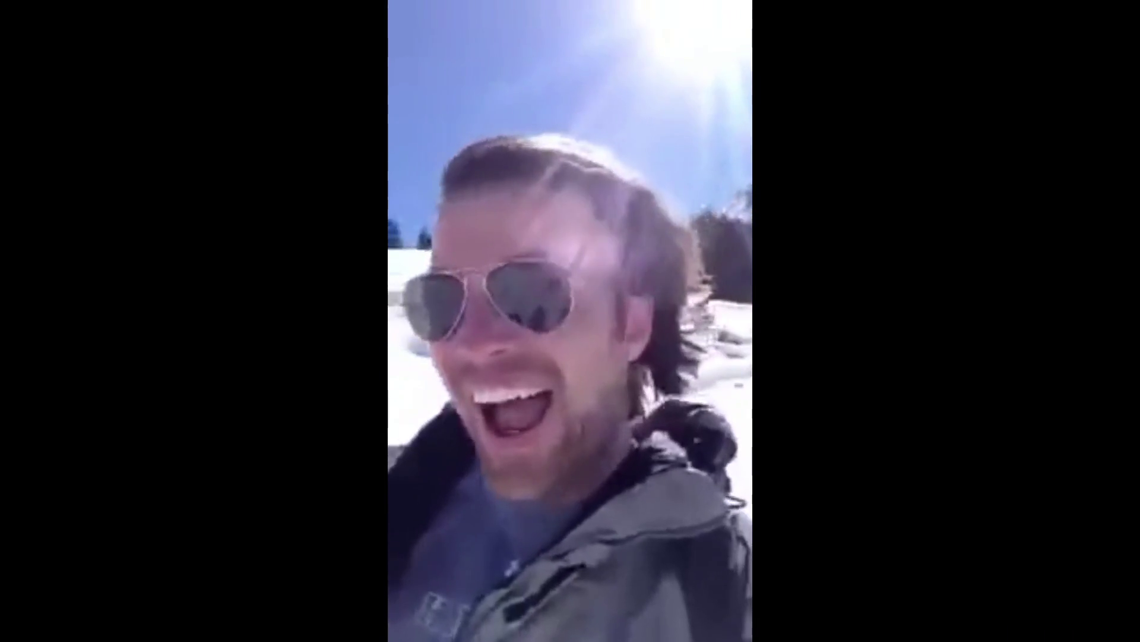
type("zeigt einige ")
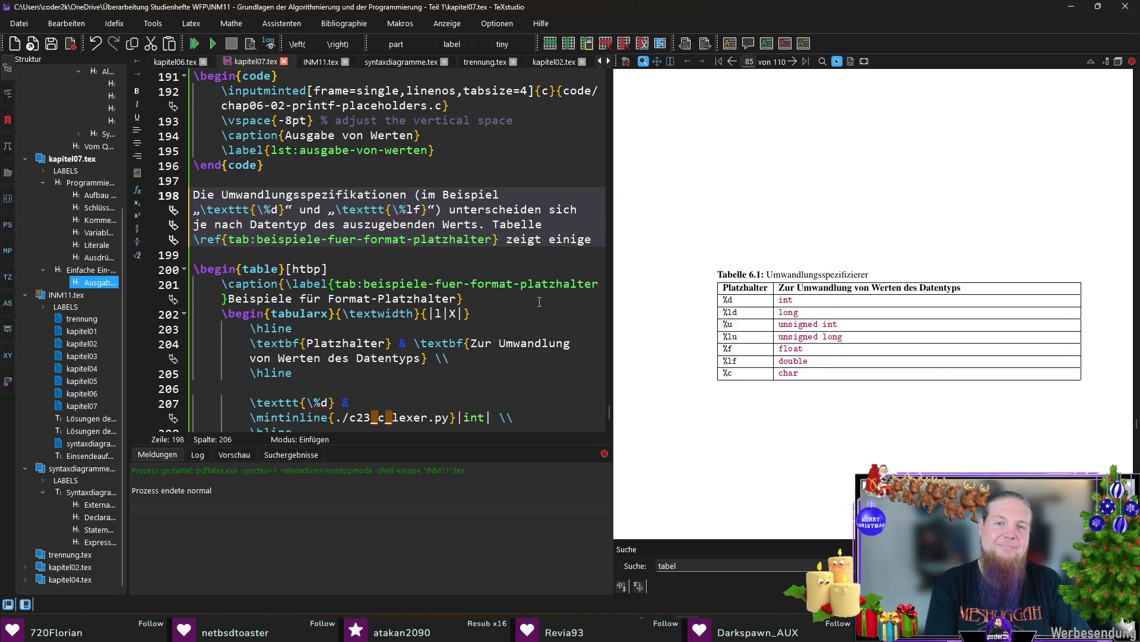
type("Beispiele für Platzhalter, die")
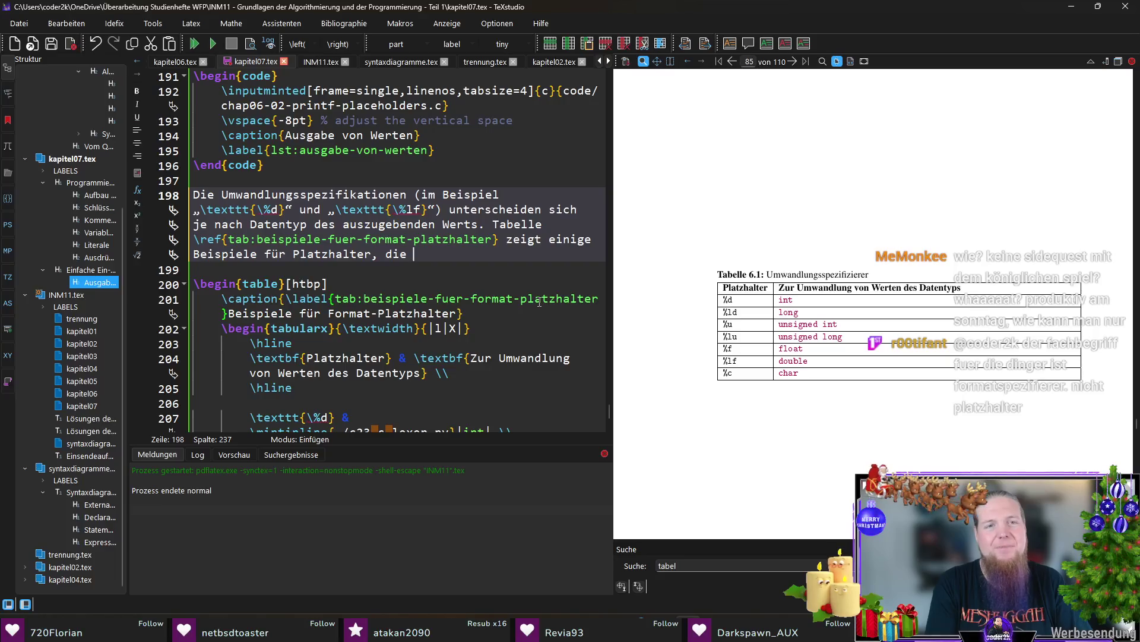
type("im Zusammenhang mit ")
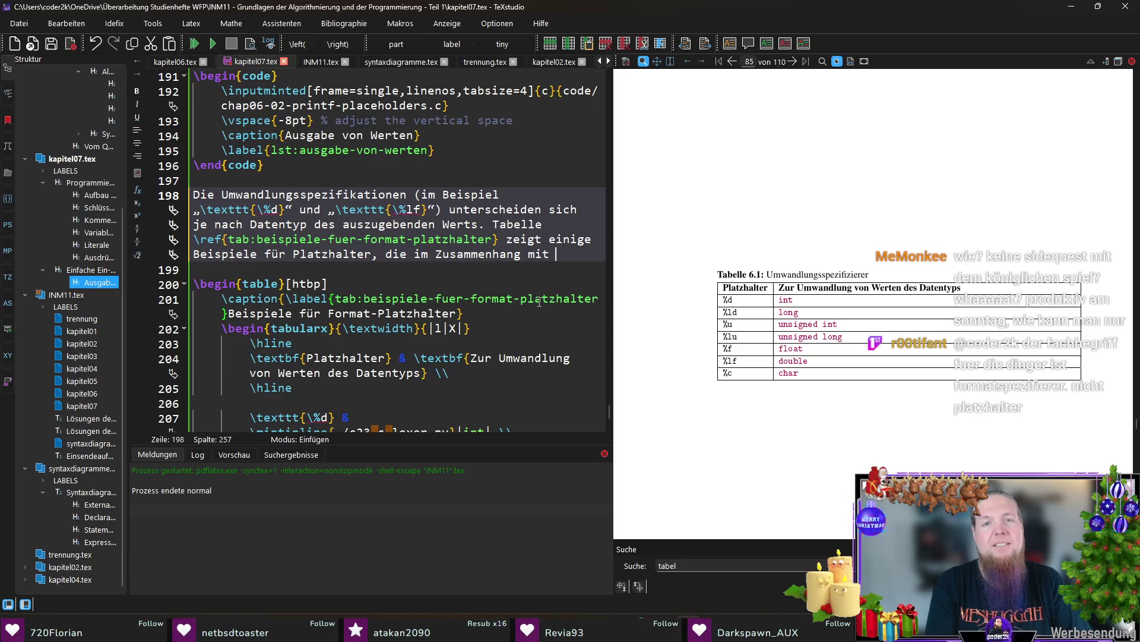
type("der \\")
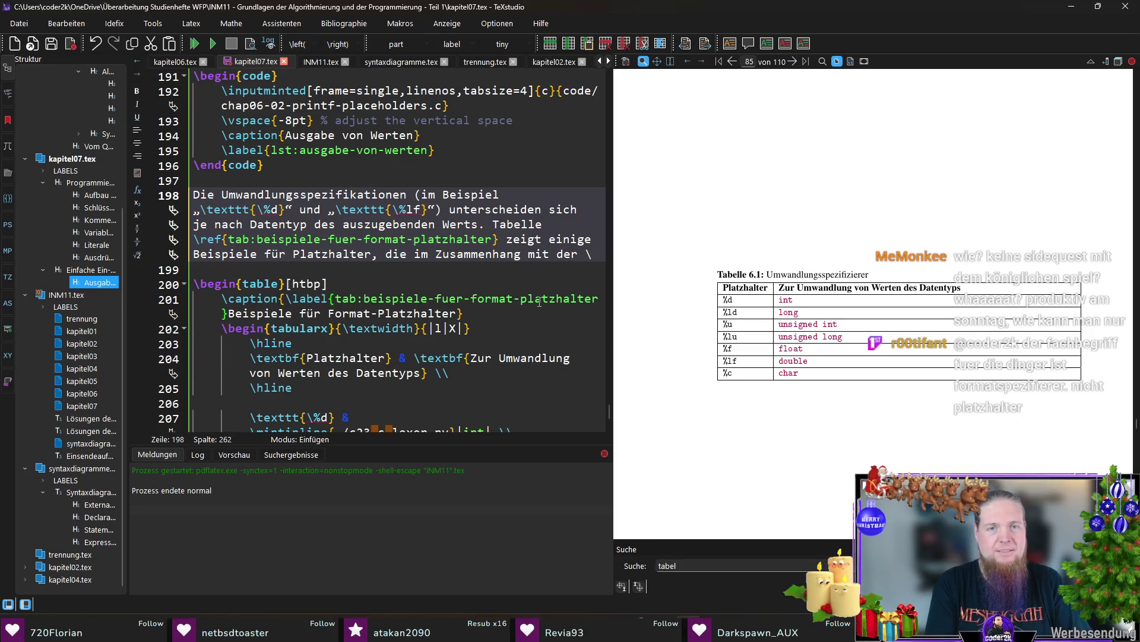
type("mintinline{./c23_c_lexer.py}|printf()")
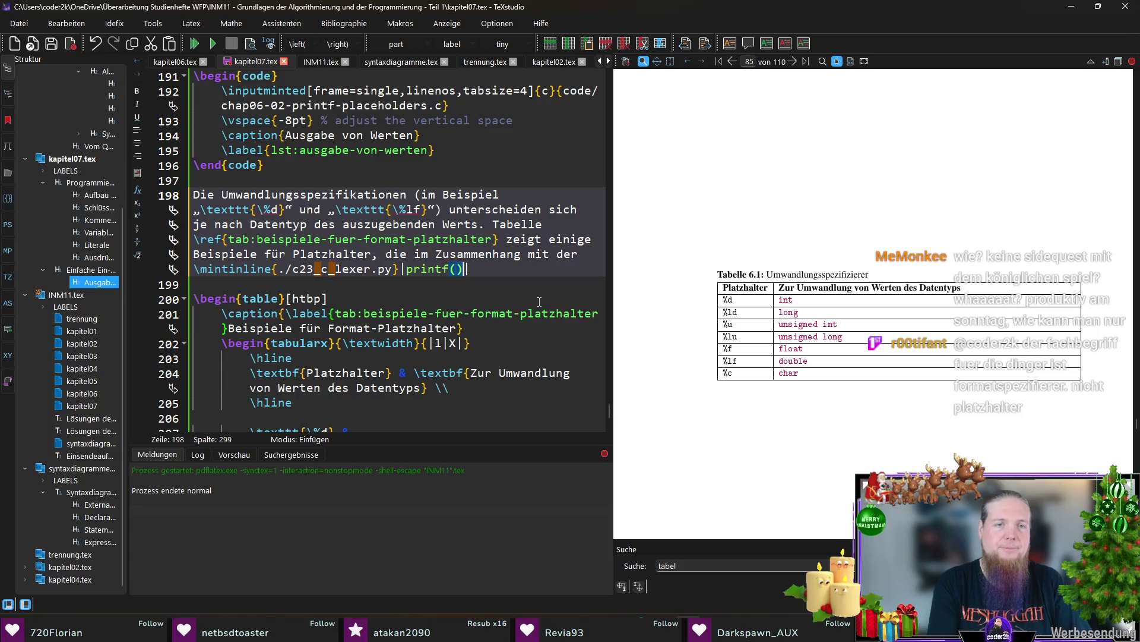
type("|-Funktion v")
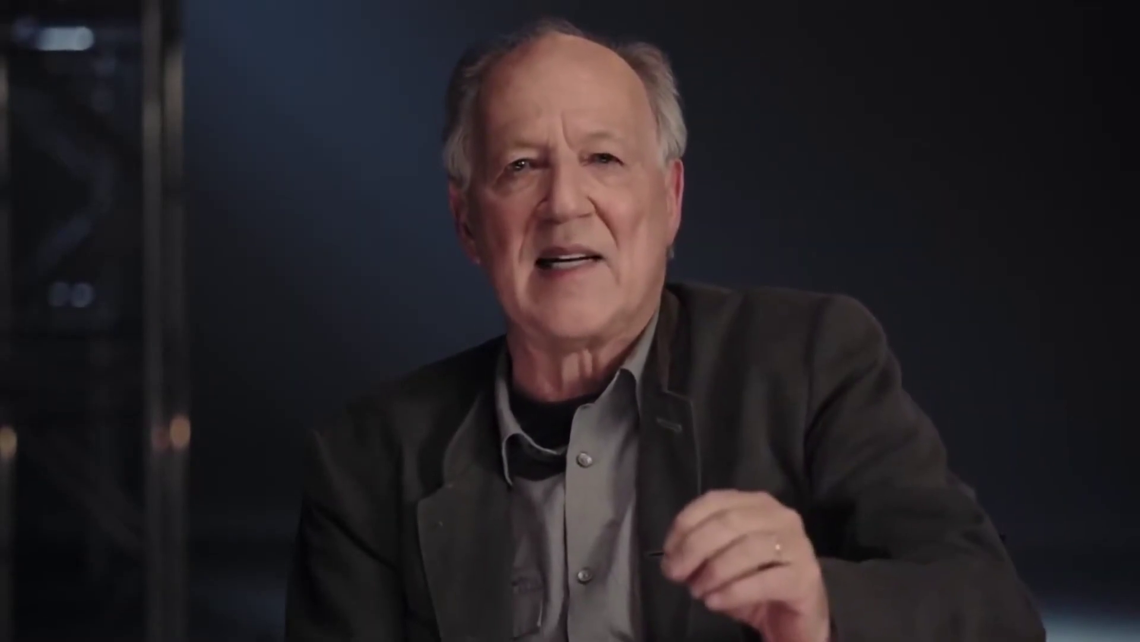
type("erwendet werden können.l")
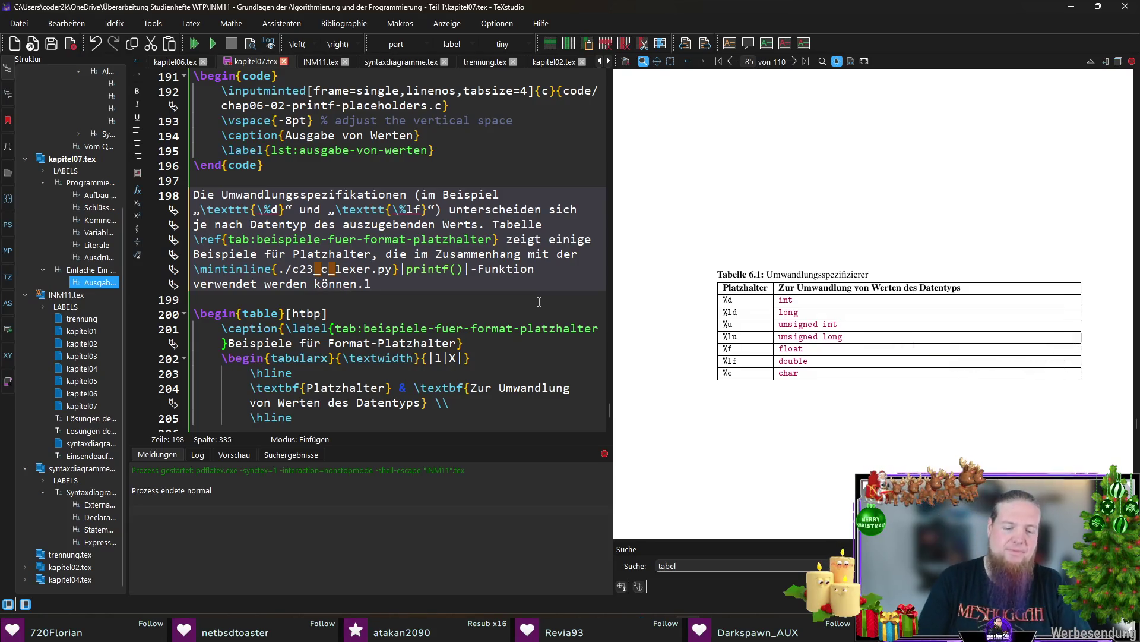
Remove the stray letter after 'können.' ending the printf() placeholder sentence
key("BackSpace")
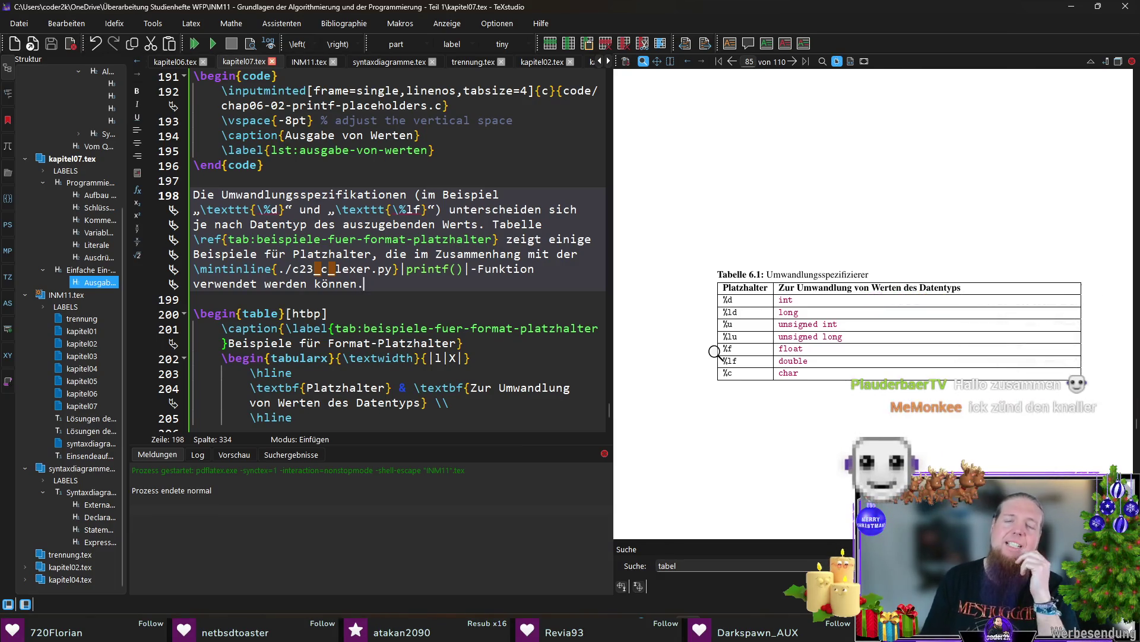
scroll(711, 346, "up", 5)
scroll(710, 348, "up", 5)
scroll(713, 357, "up", 5)
scroll(719, 374, "up", 3)
scroll(719, 375, "down", 1)
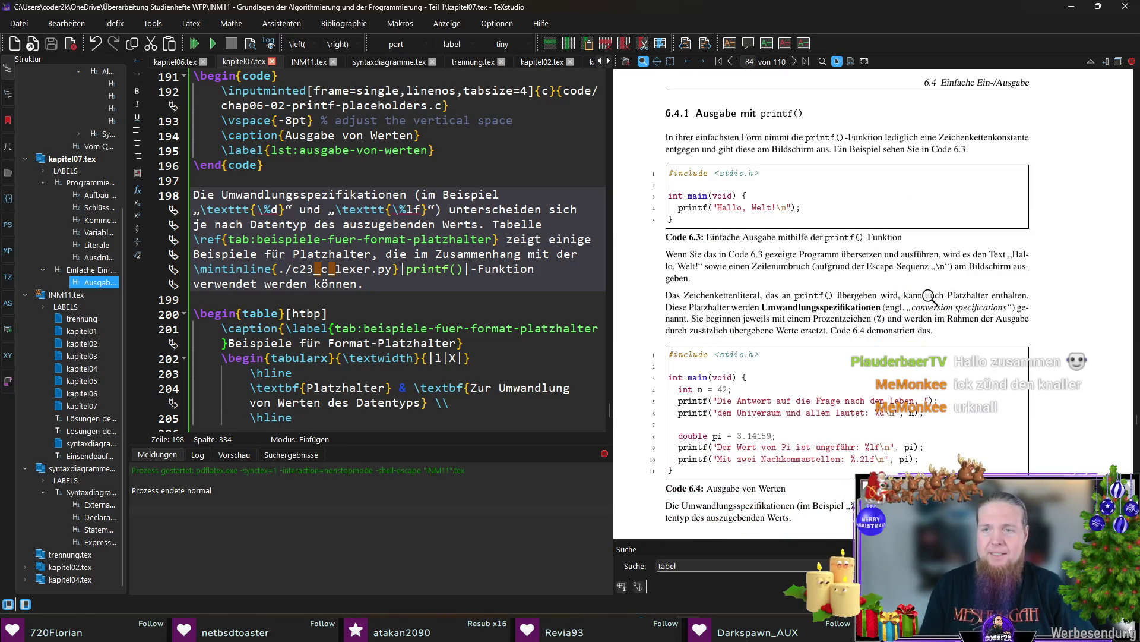
Replace Umwandlungsspezifikationen with Formatspezifizierer in the printf paragraph on line 189
left_click(789, 307, "ctrl")
double_click(356, 193)
type("Formatspezifi} (engl. \\textit{„conversion")
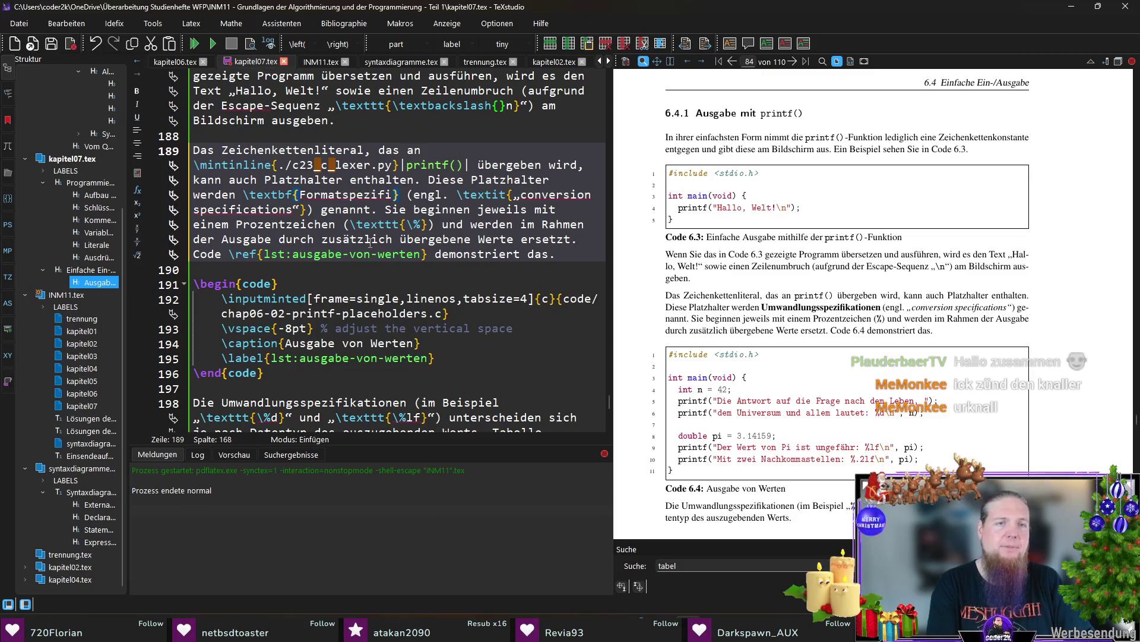
type("zierer")
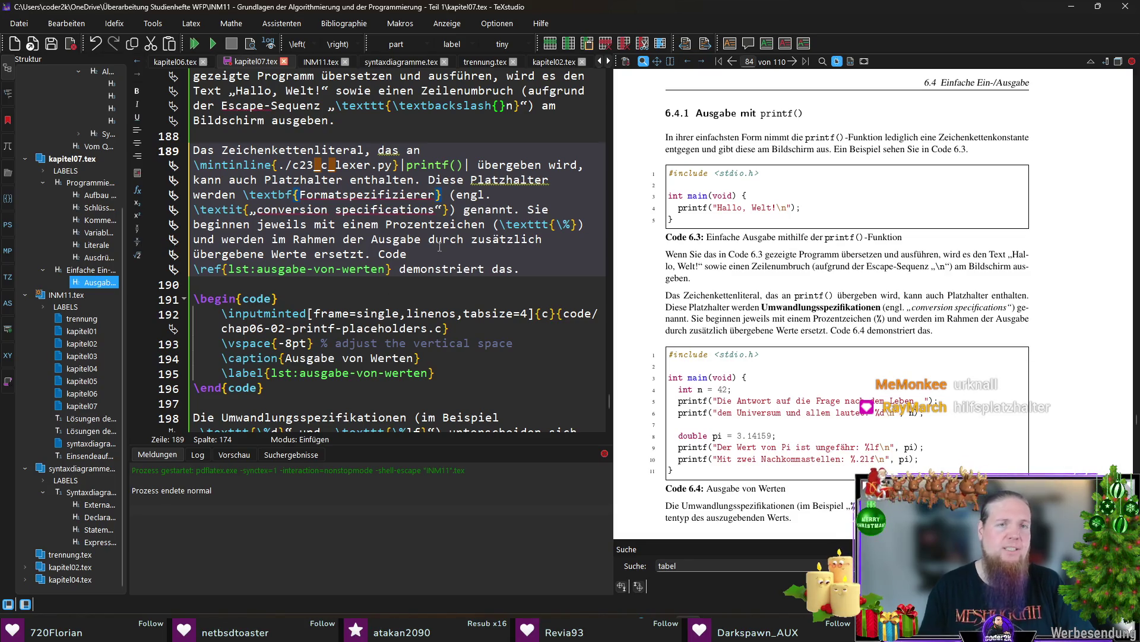
Replace the English gloss with format specifiers and select the term in the line 198 sentence
key("ctrl+shift+Right")
key("ctrl+shift+Right")
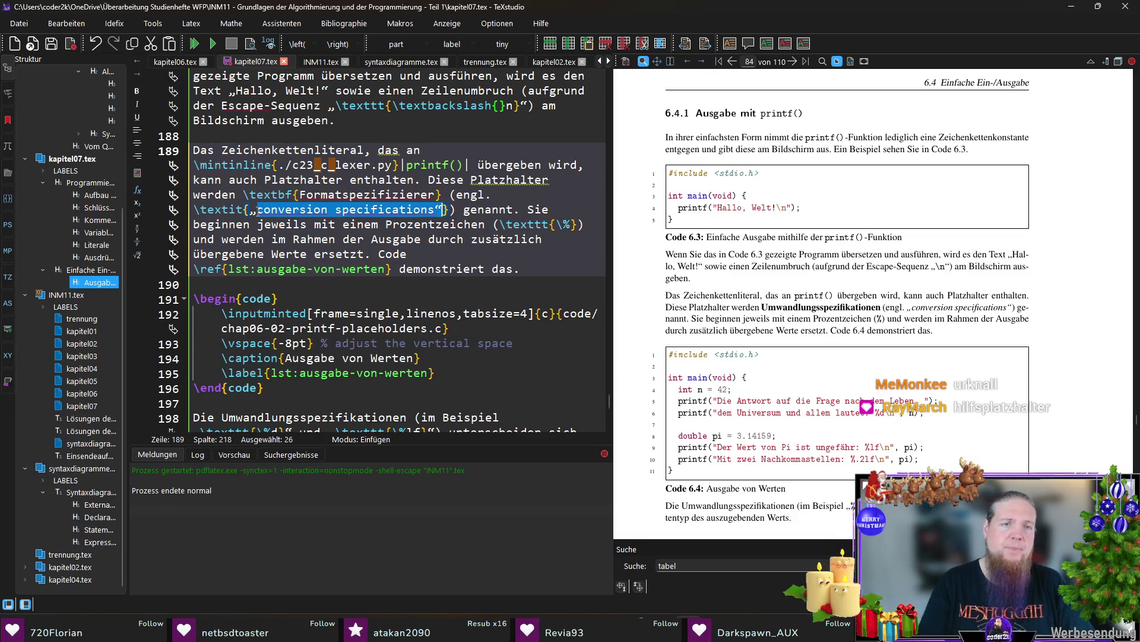
type("format spe")
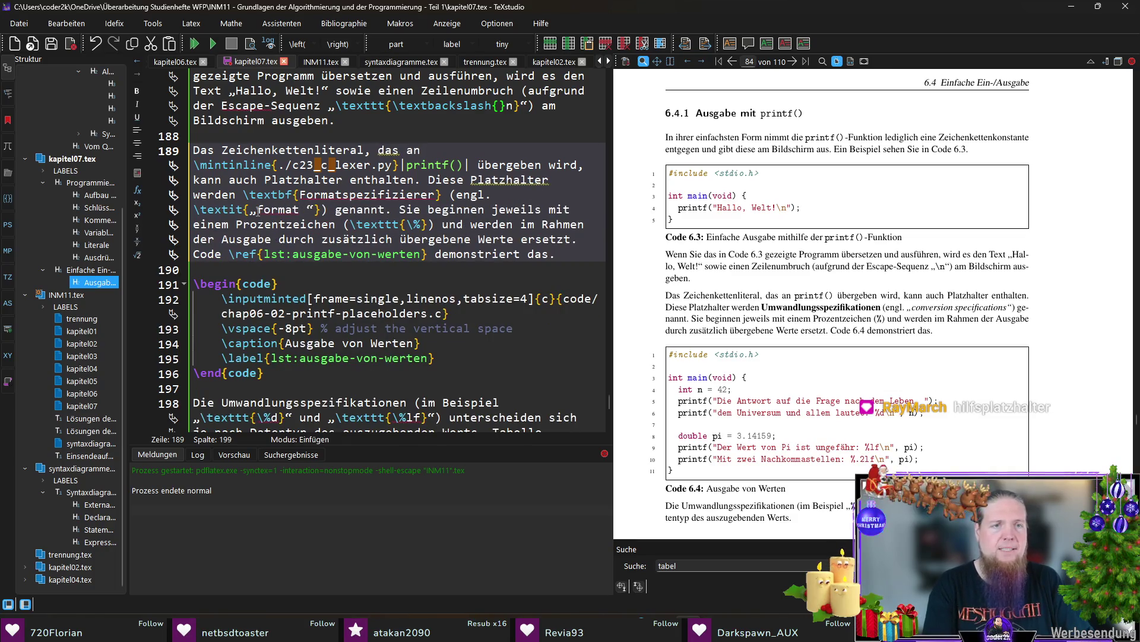
type("cifier")
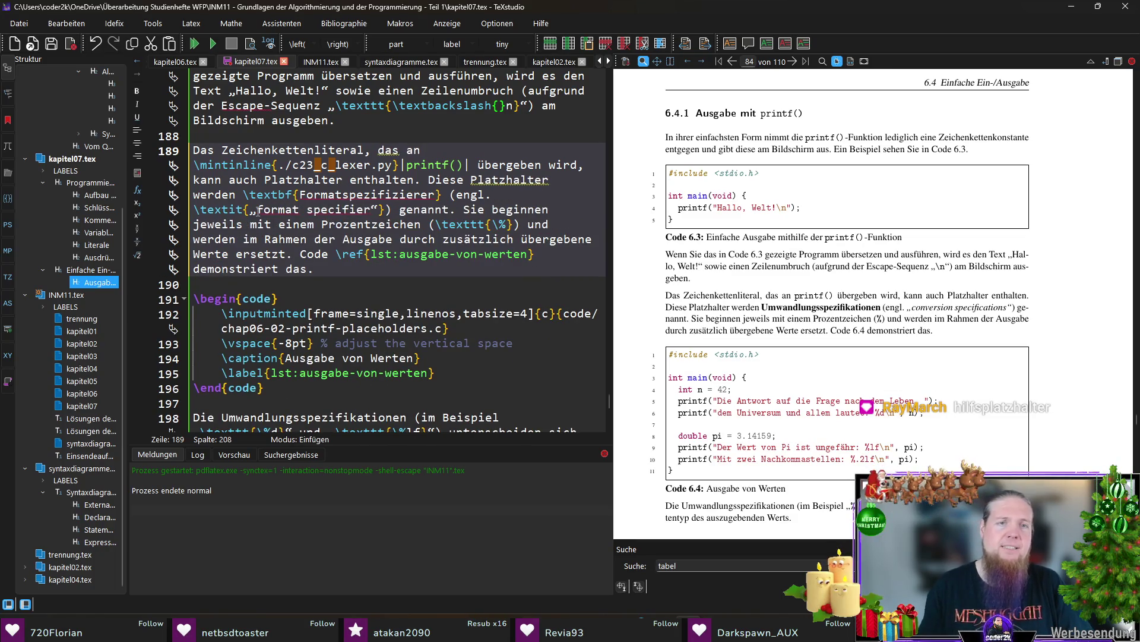
type("s")
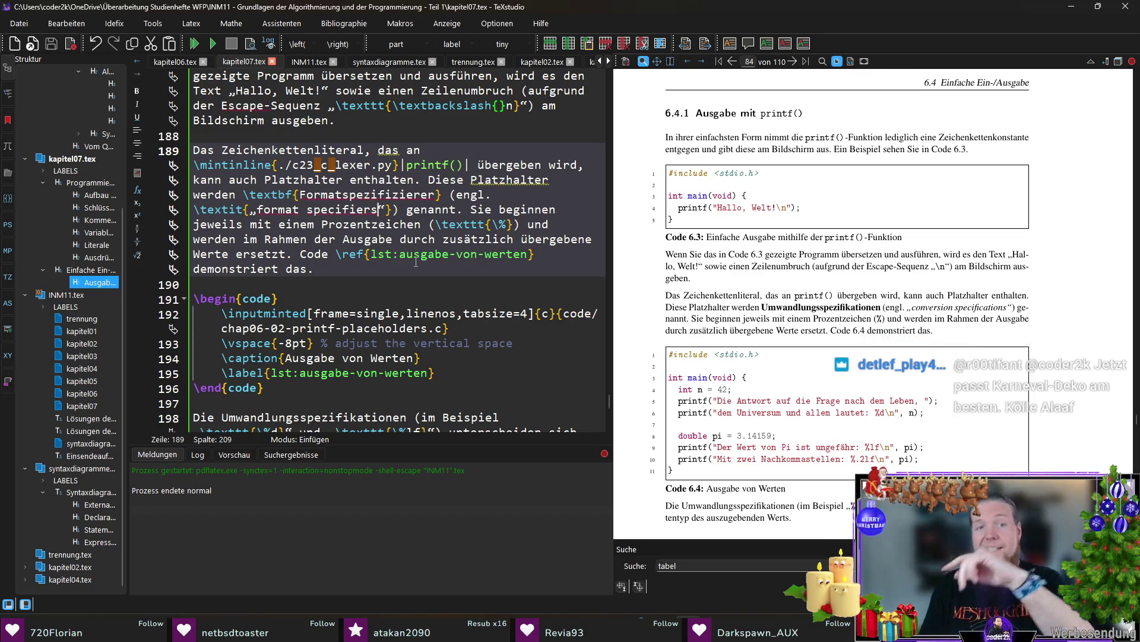
scroll(340, 235, "down", 1)
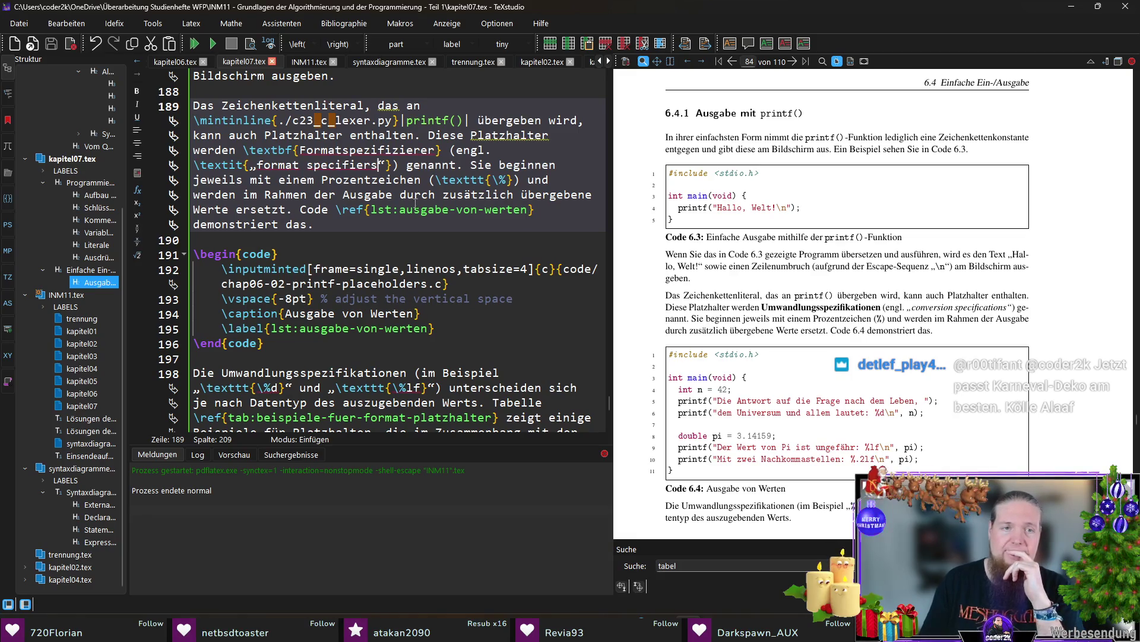
scroll(401, 300, "down", 4)
scroll(429, 276, "down", 1)
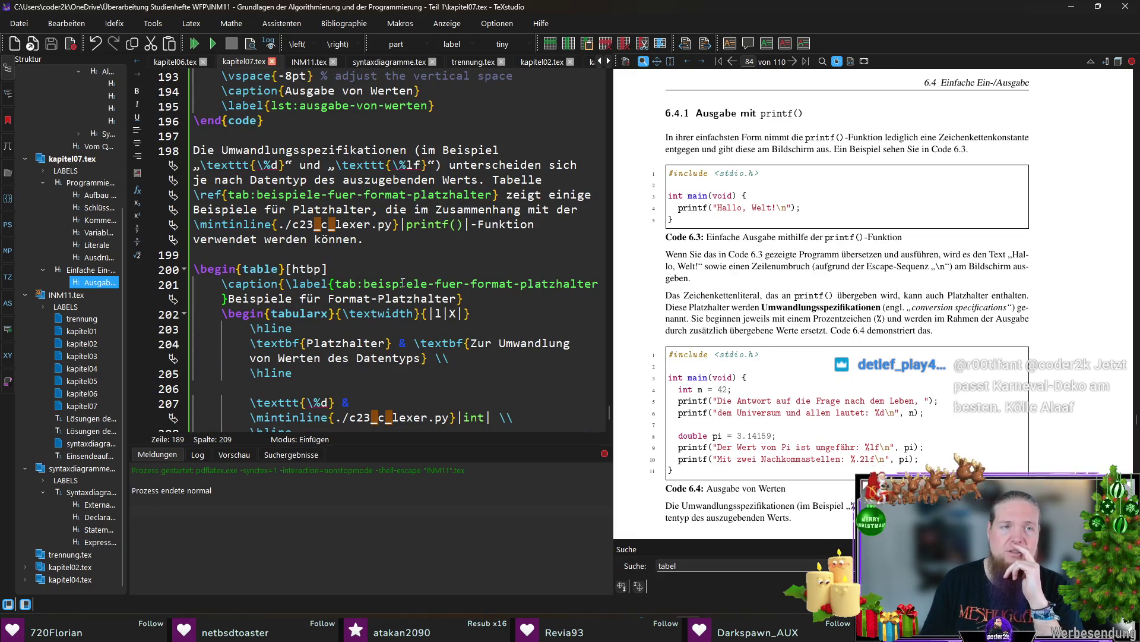
scroll(394, 152, "up", 2)
double_click(383, 239)
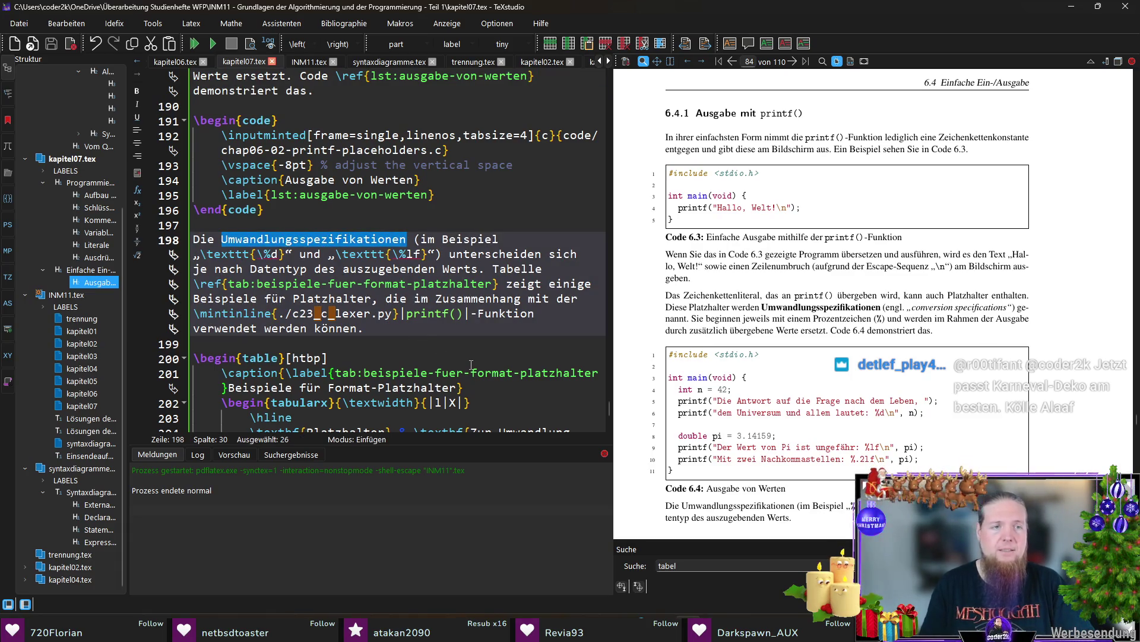
type("Formatspezifi")
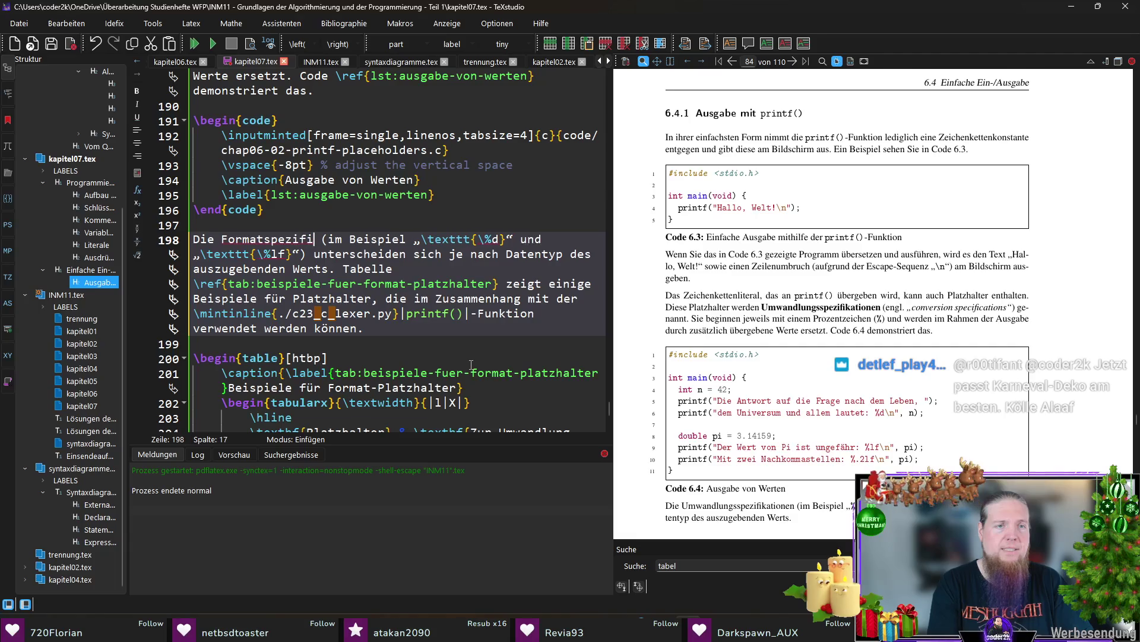
type("zierer")
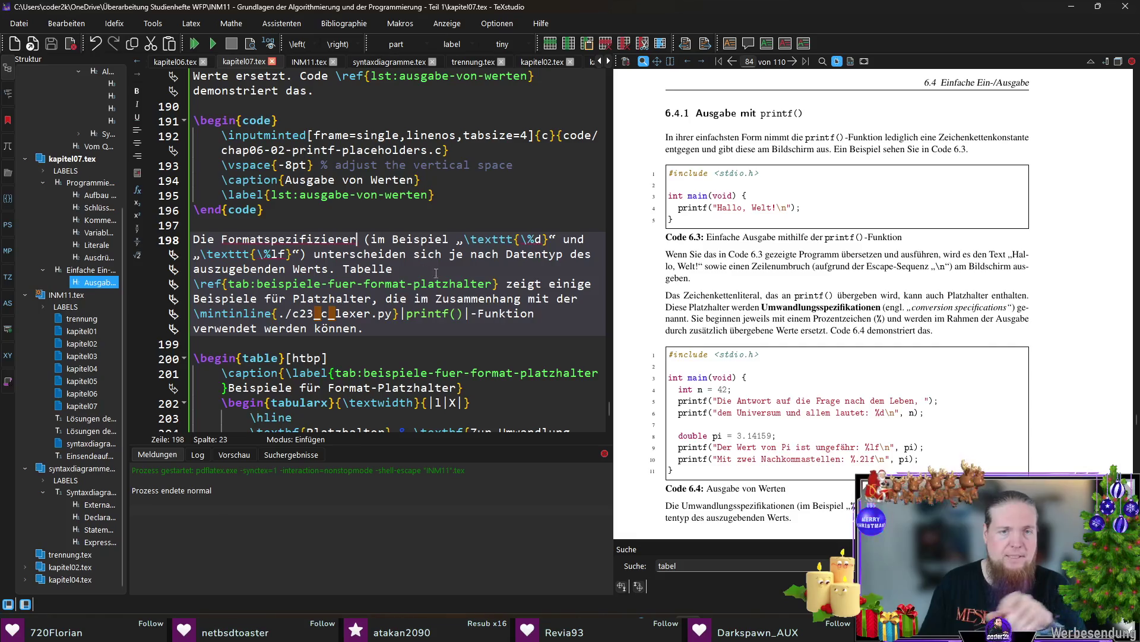
Delete ' für Platzhalter' after 'Beispiele' on line 198, leaving 'zeigt einige Beispiele, die …'
double_click(332, 298)
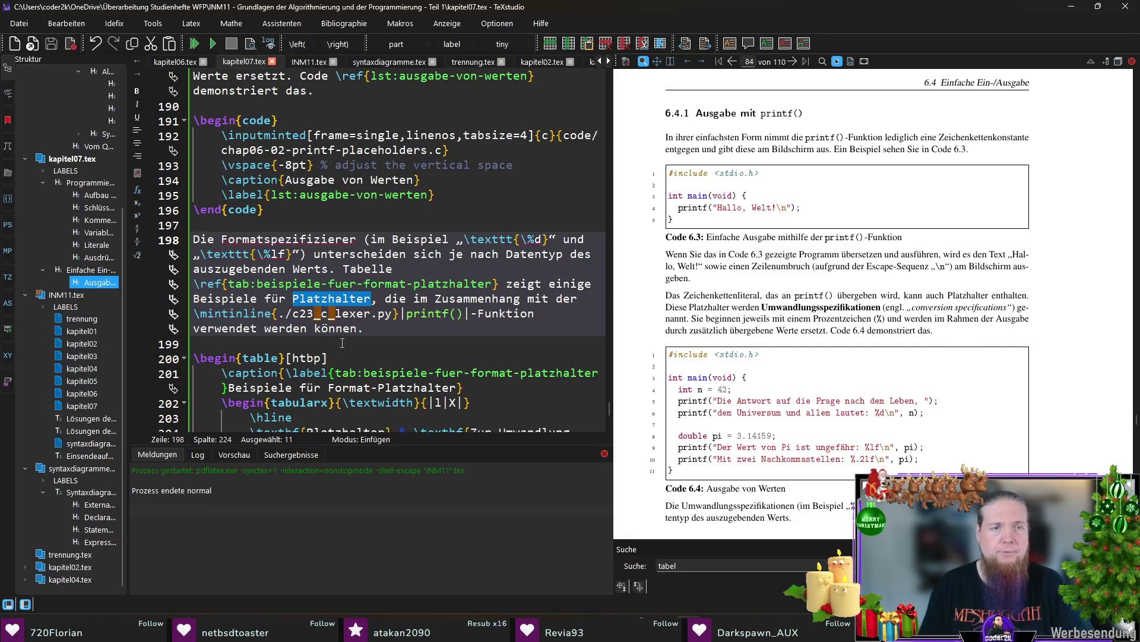
key("ctrl+shift+Left")
key("ctrl+shift+Left")
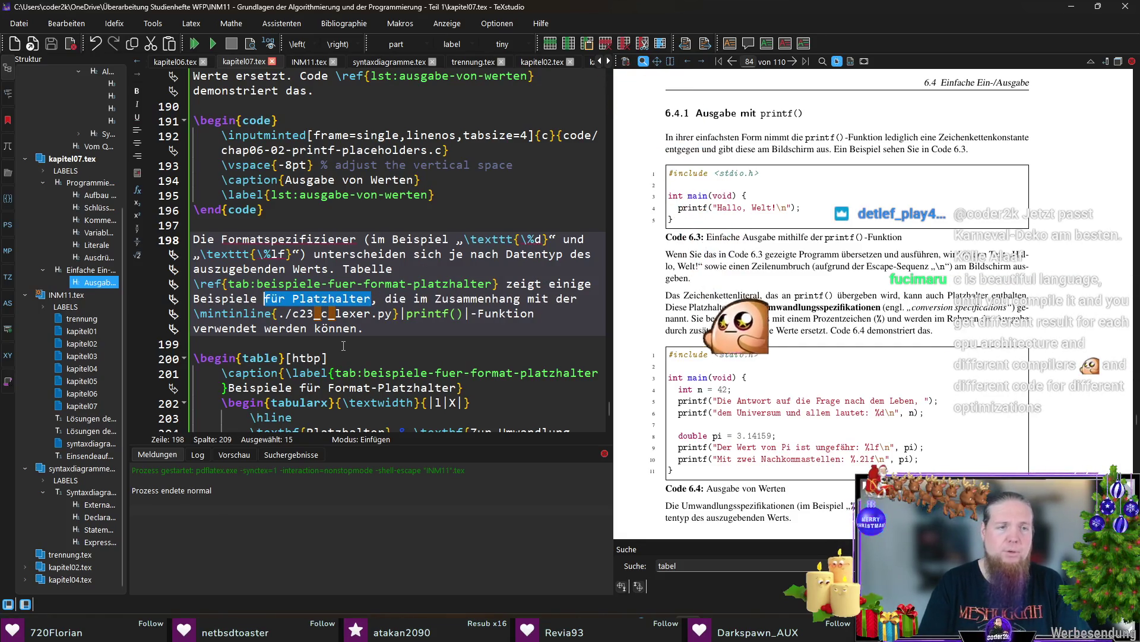
key("BackSpace")
left_click(401, 330)
scroll(429, 320, "down", 5)
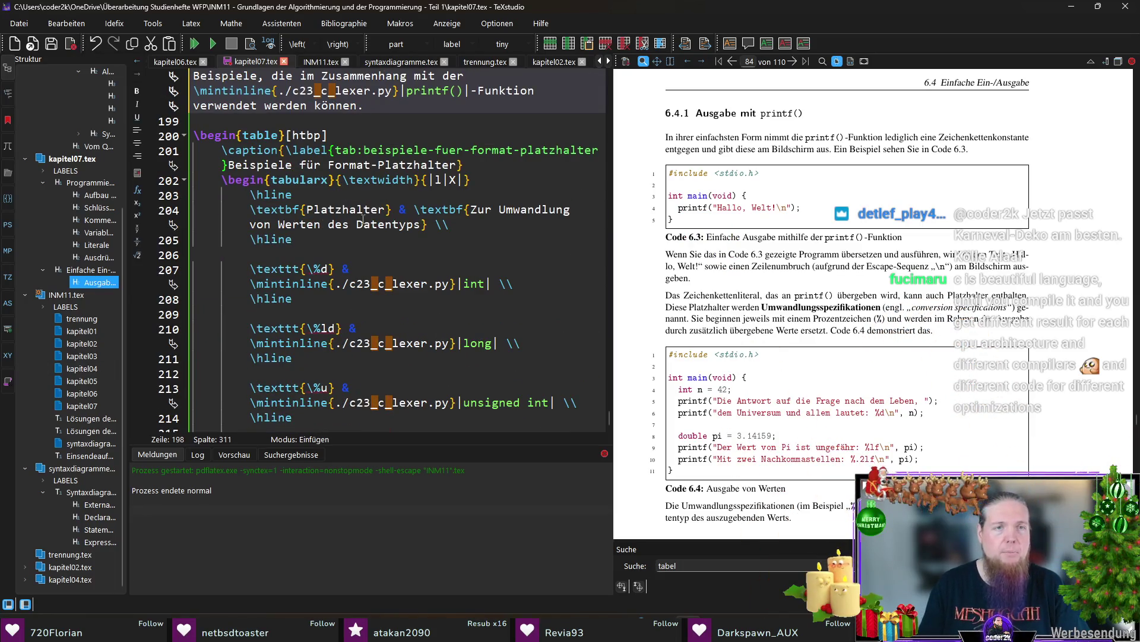
scroll(364, 220, "up", 1)
Rename the table caption and its label from Format-Platzhalter to Formatspezifizierer
left_click_drag(460, 211, 329, 210)
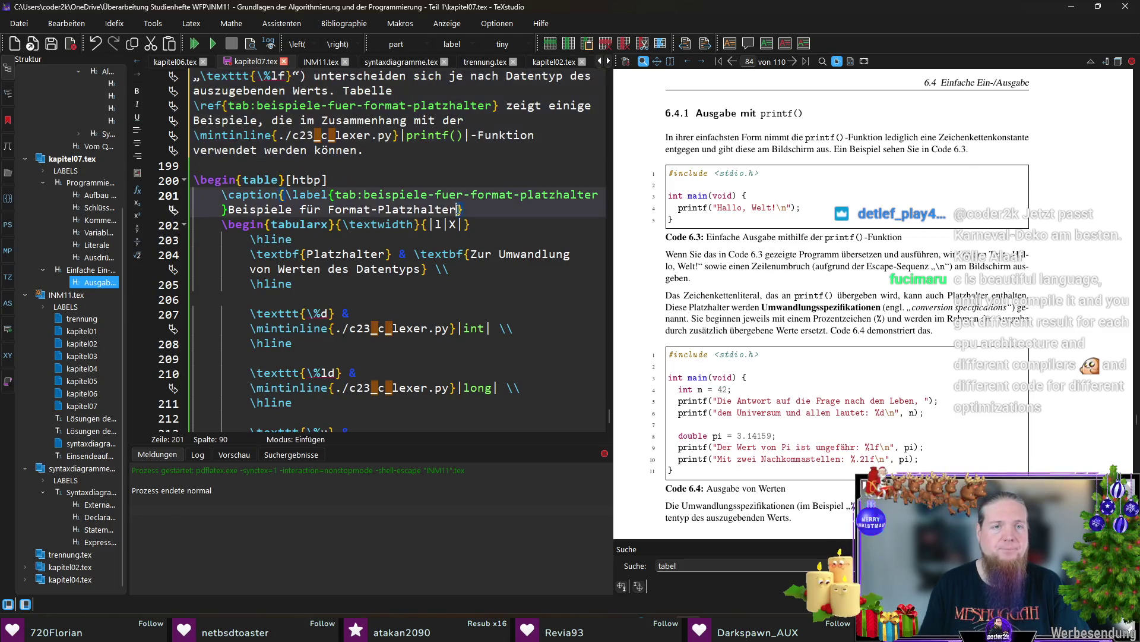
type("format")
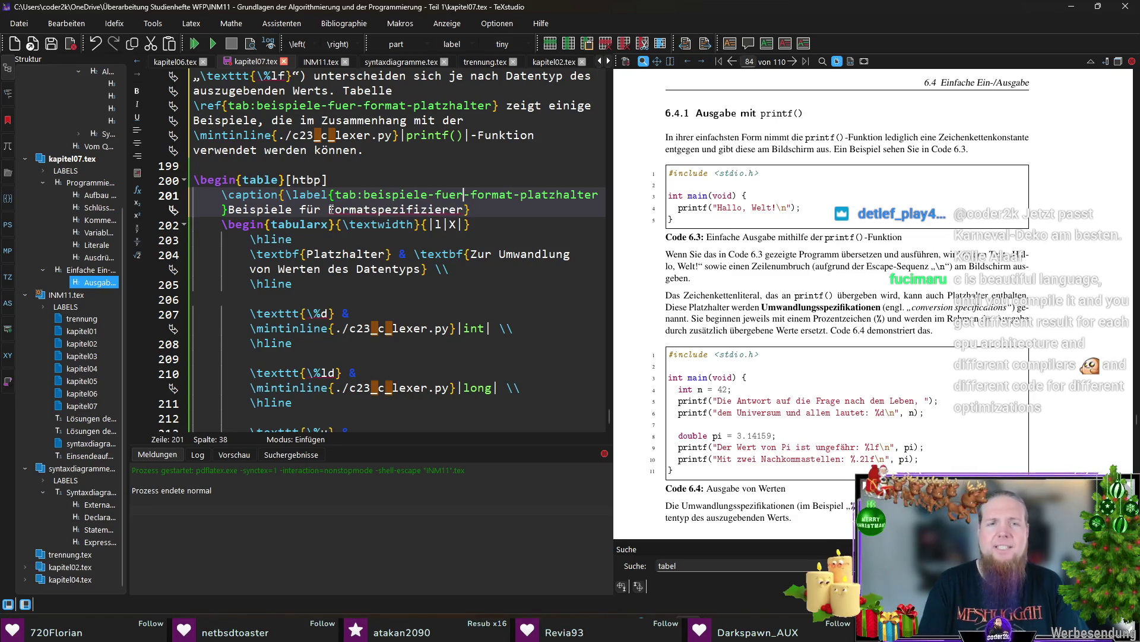
key("Right")
key("ctrl+shift+Right")
key("ctrl+shift+Right")
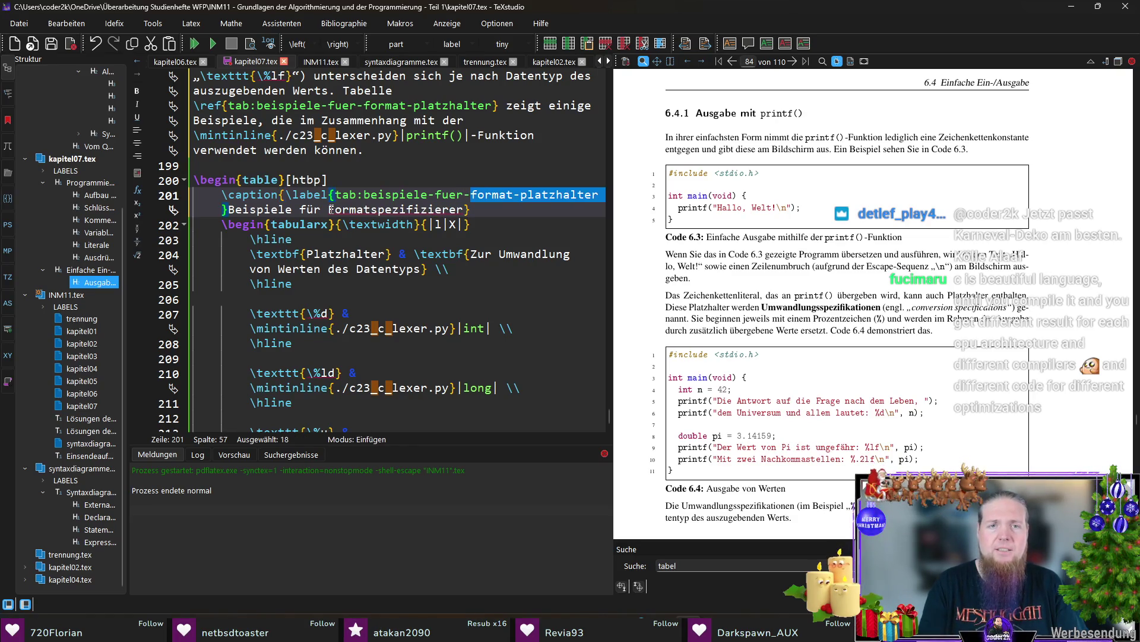
type("formatsp")
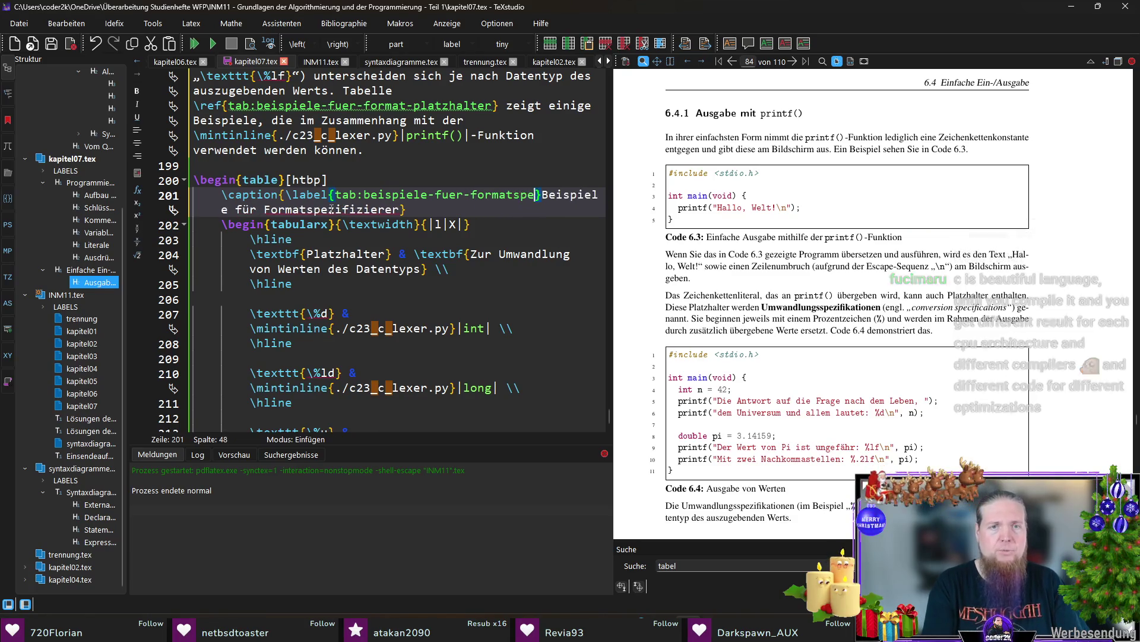
type("ezifizierer")
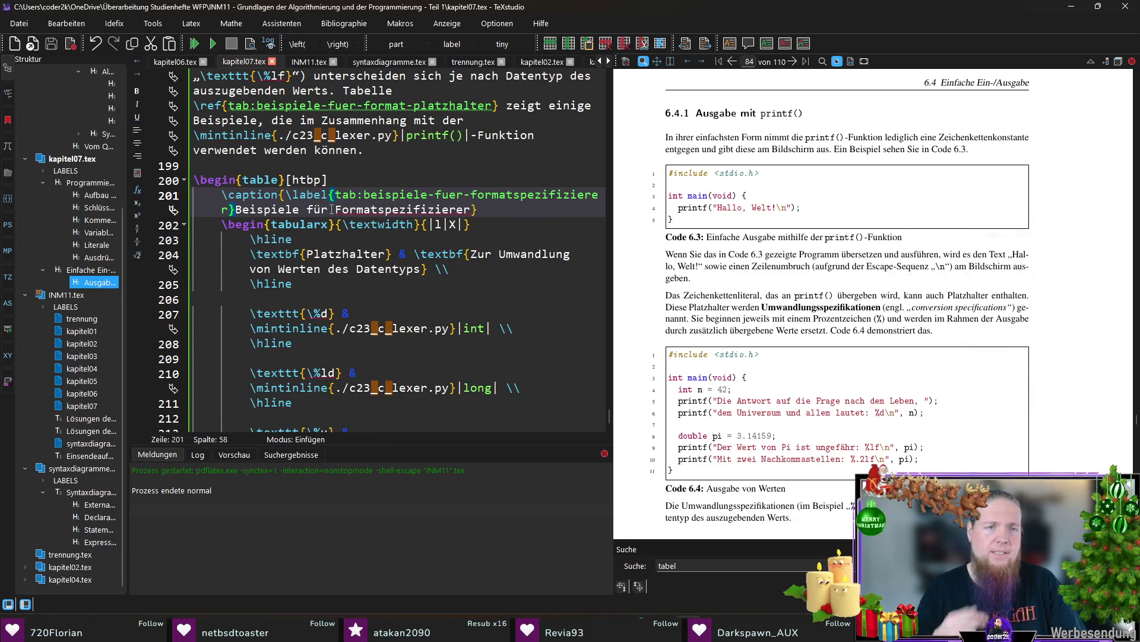
double_click(334, 209)
key("ctrl+c")
Replace the column header Platzhalter with Formatspezifizierer and recompile the PDF
left_click(364, 254)
double_click(364, 254)
key("ctrl+v")
key("F5")
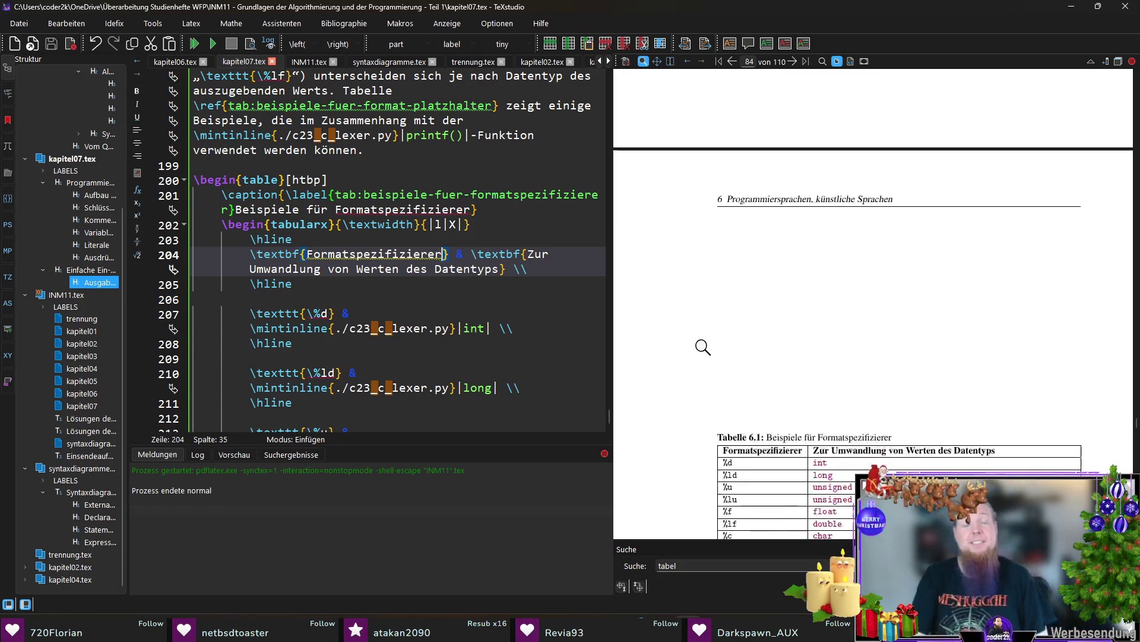
scroll(704, 347, "down", 3)
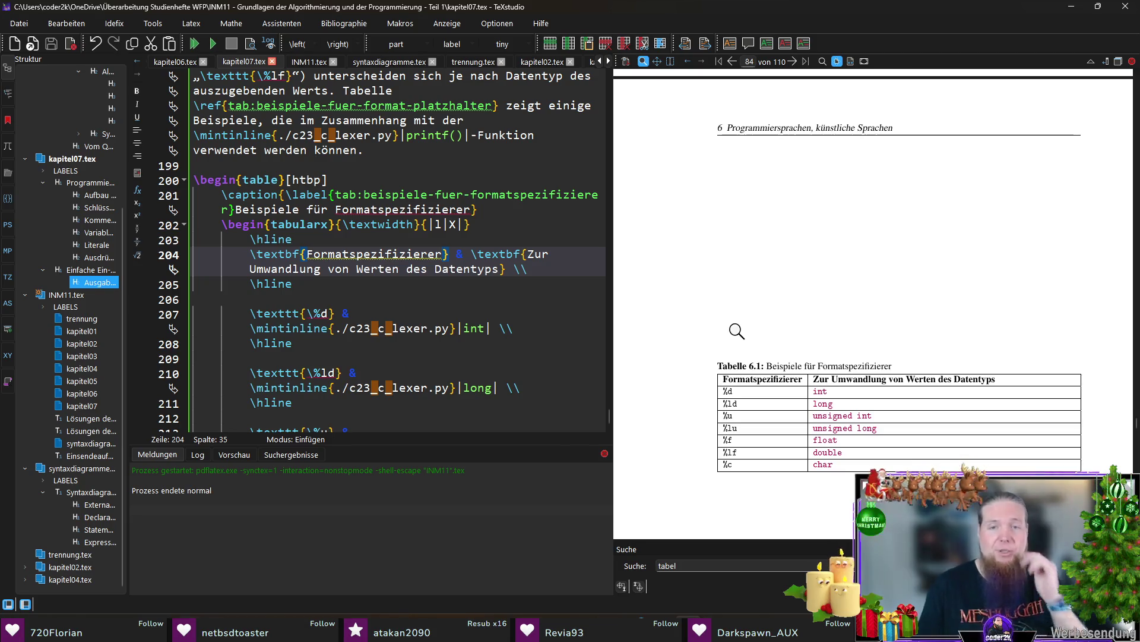
scroll(717, 326, "down", 2)
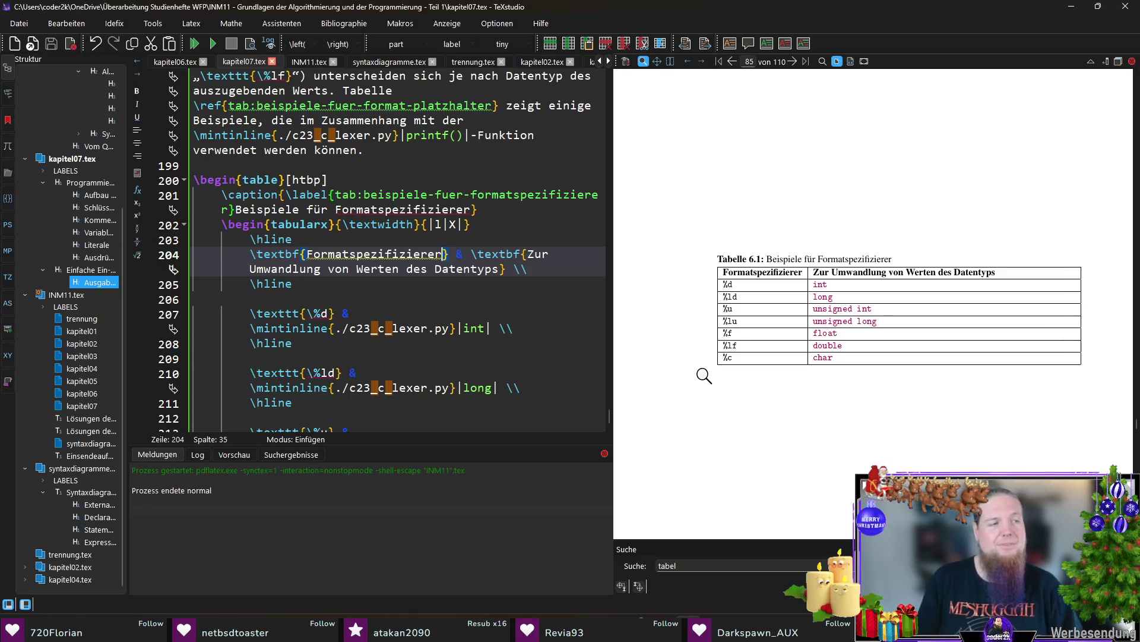
scroll(705, 375, "up", 3)
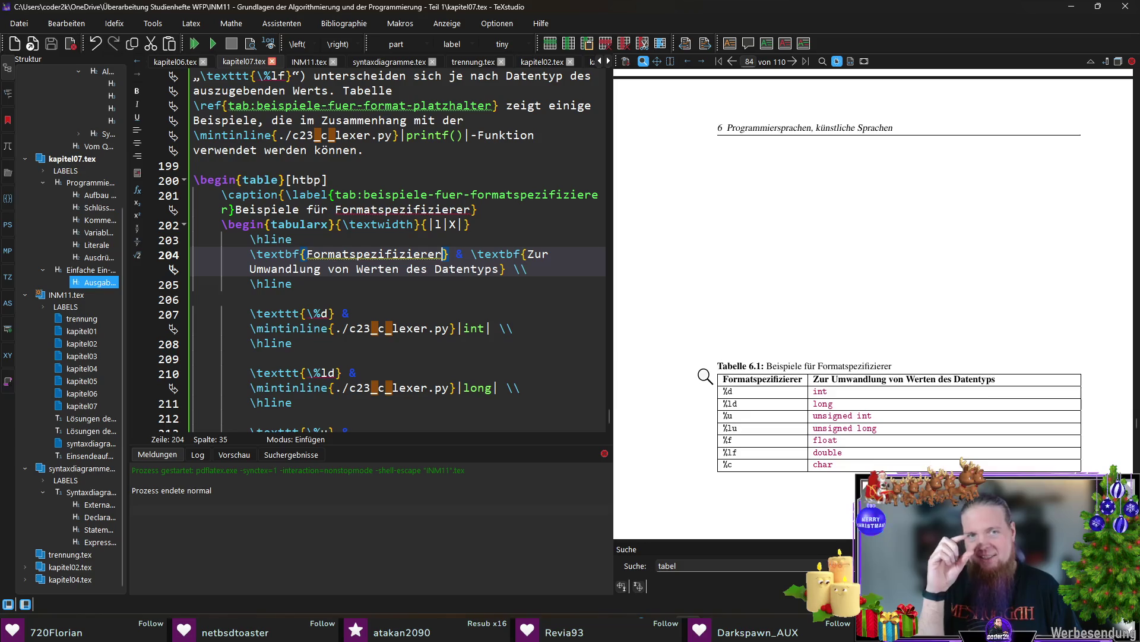
scroll(705, 376, "up", 5)
scroll(708, 392, "up", 8)
scroll(713, 406, "down", 4)
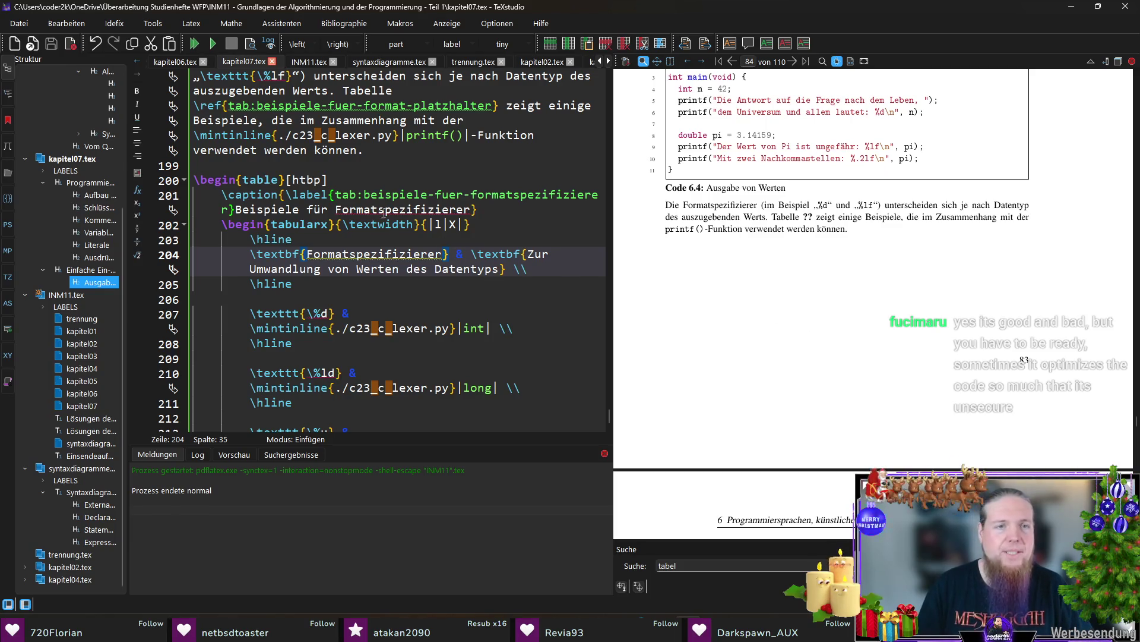
Paste the new formatspezifizierer label into the intro paragraph's \ref and recompile
left_click_drag(363, 194, 229, 210)
key("ctrl+c")
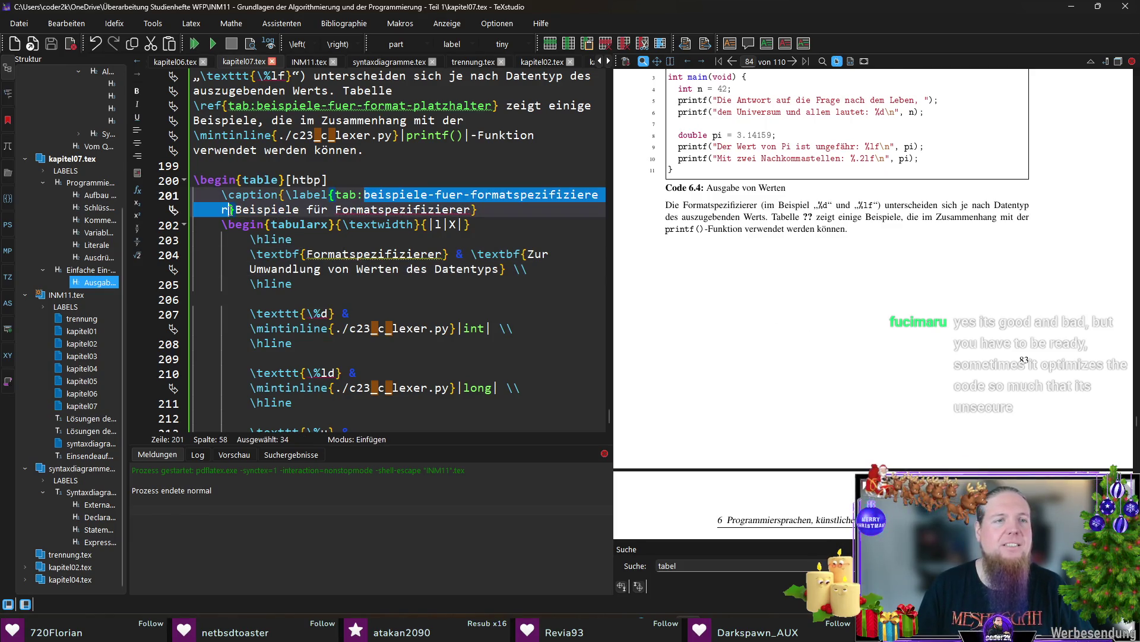
scroll(375, 221, "up", 2)
left_click_drag(492, 195, 270, 194)
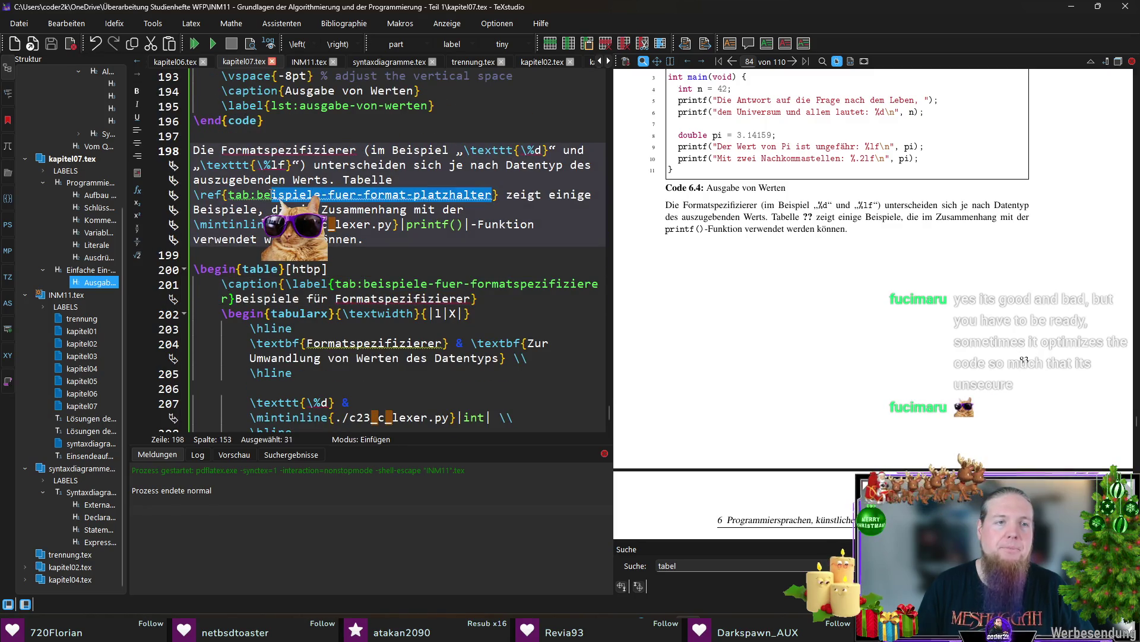
key("ctrl+v")
key("F5")
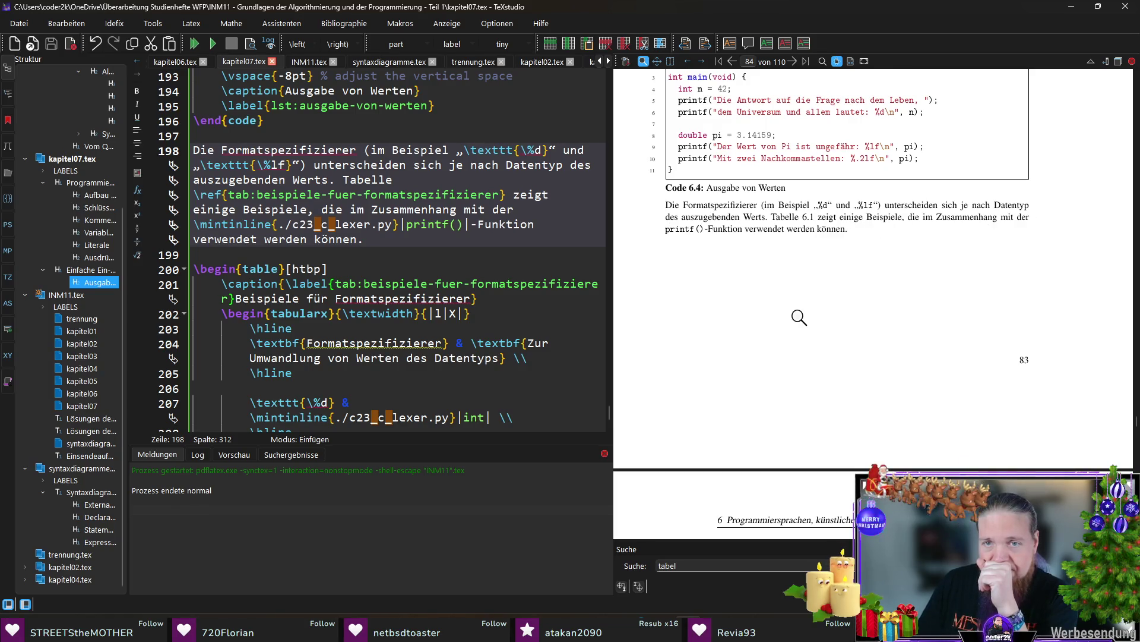
scroll(856, 248, "down", 2)
scroll(855, 249, "down", 2)
scroll(860, 277, "down", 2)
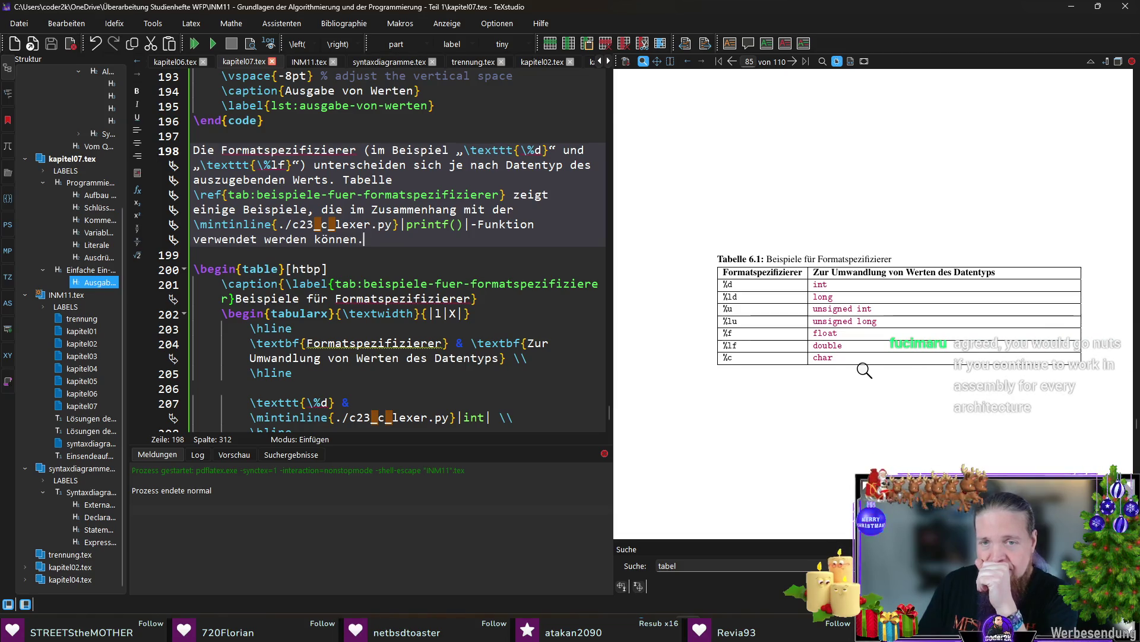
scroll(864, 371, "up", 2)
scroll(862, 373, "up", 2)
scroll(861, 374, "up", 2)
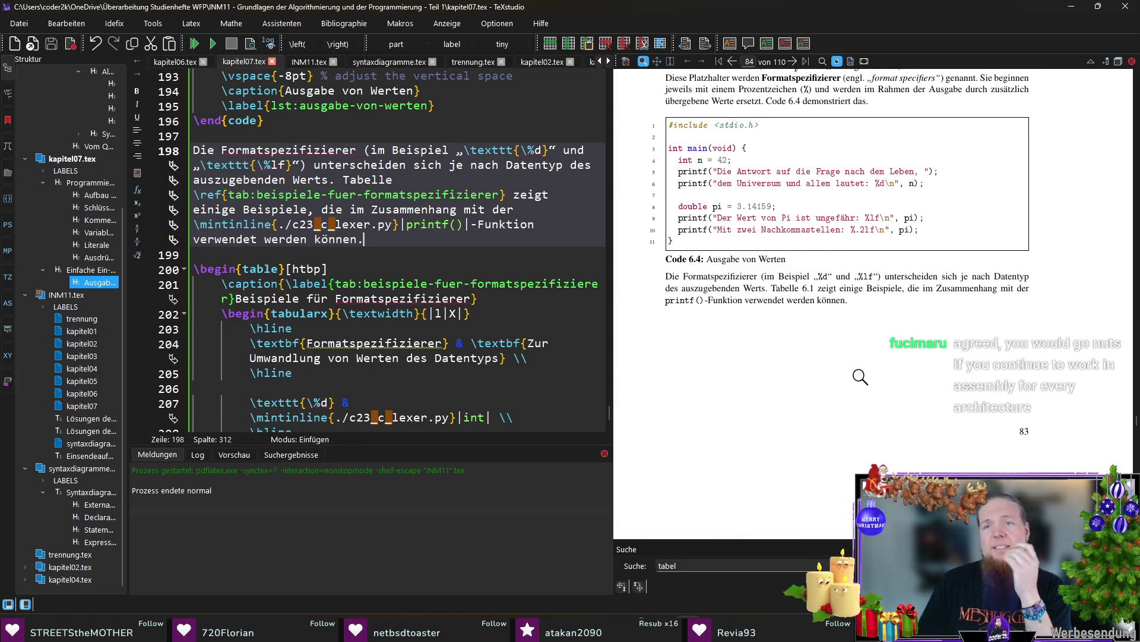
left_click_drag(863, 233, 863, 229)
left_click(876, 205)
scroll(352, 233, "down", 4)
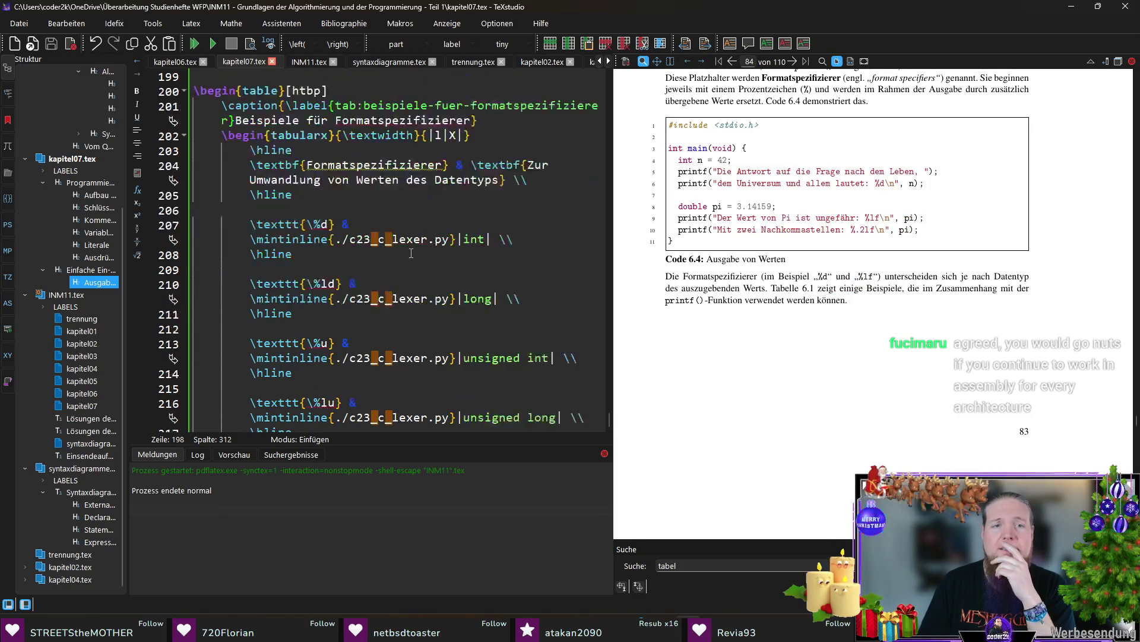
scroll(415, 267, "down", 5)
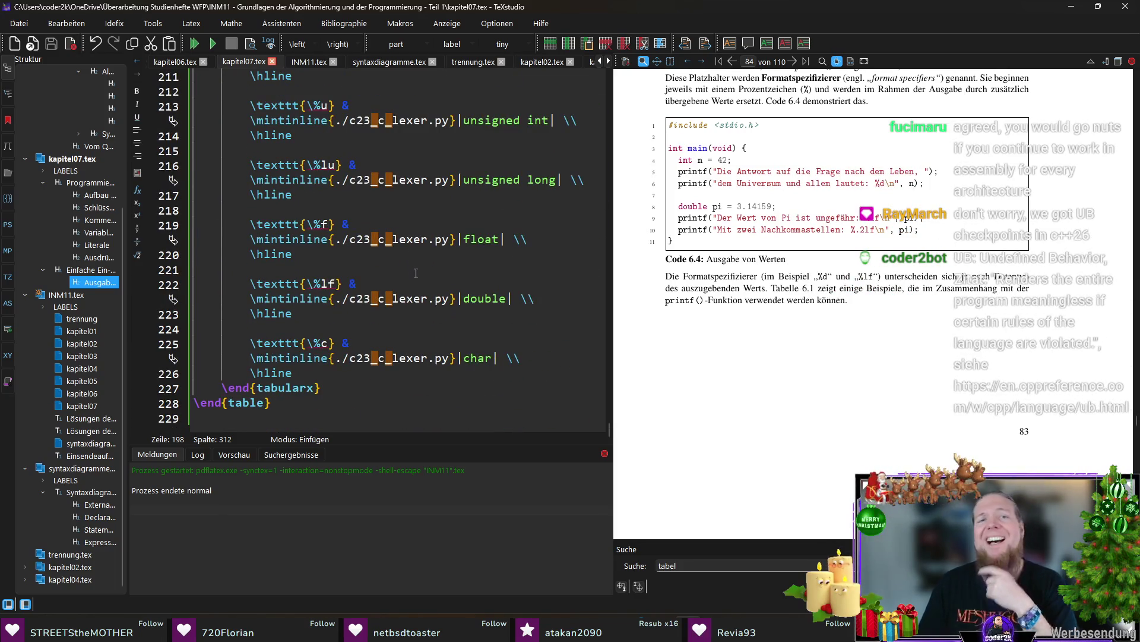
left_click(445, 313)
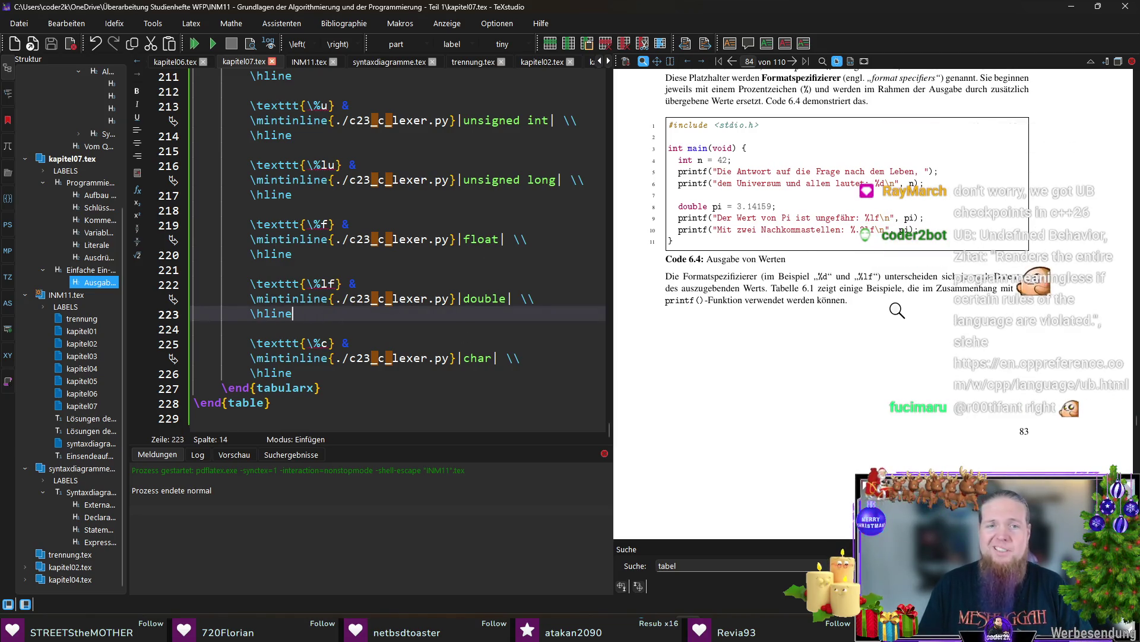
left_click_drag(294, 254, 250, 226)
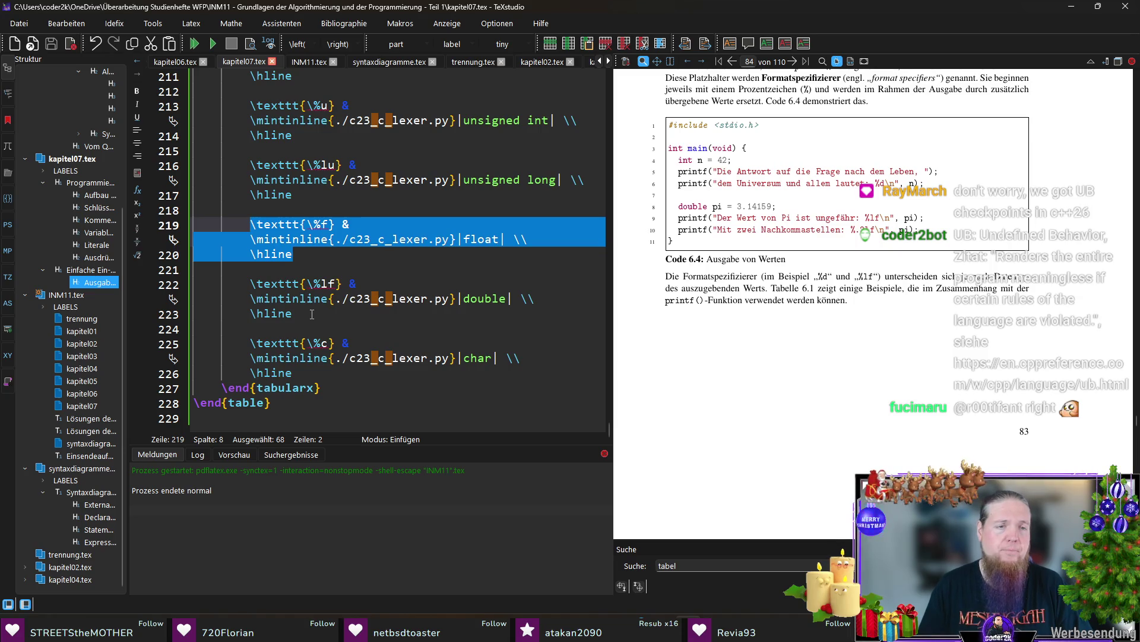
left_click(311, 314)
key("ctrl+End")
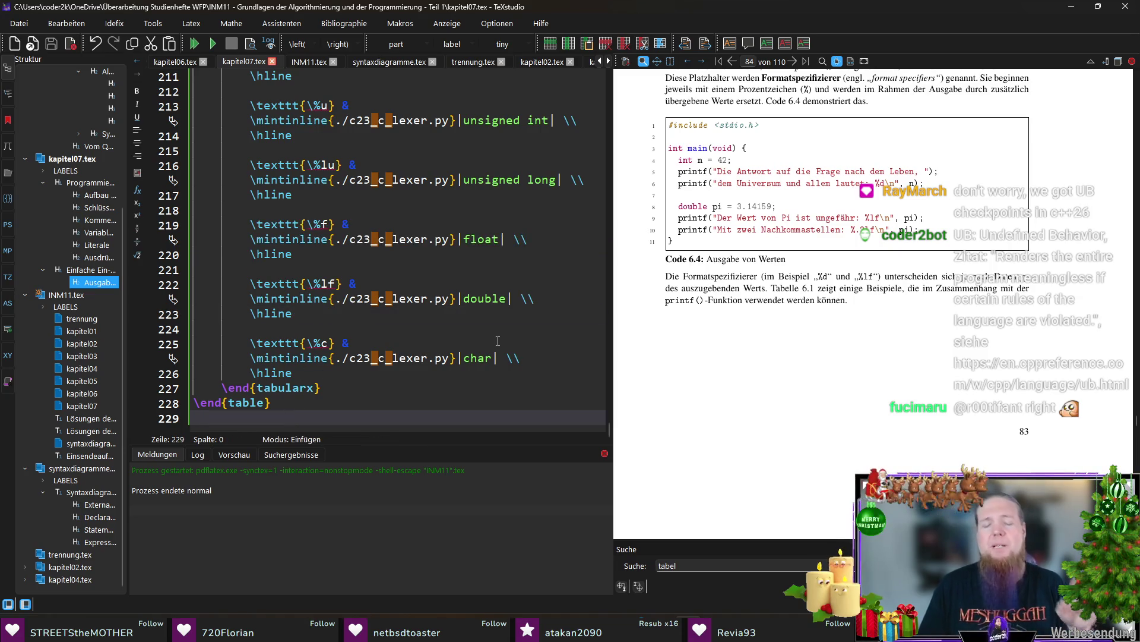
key("Return")
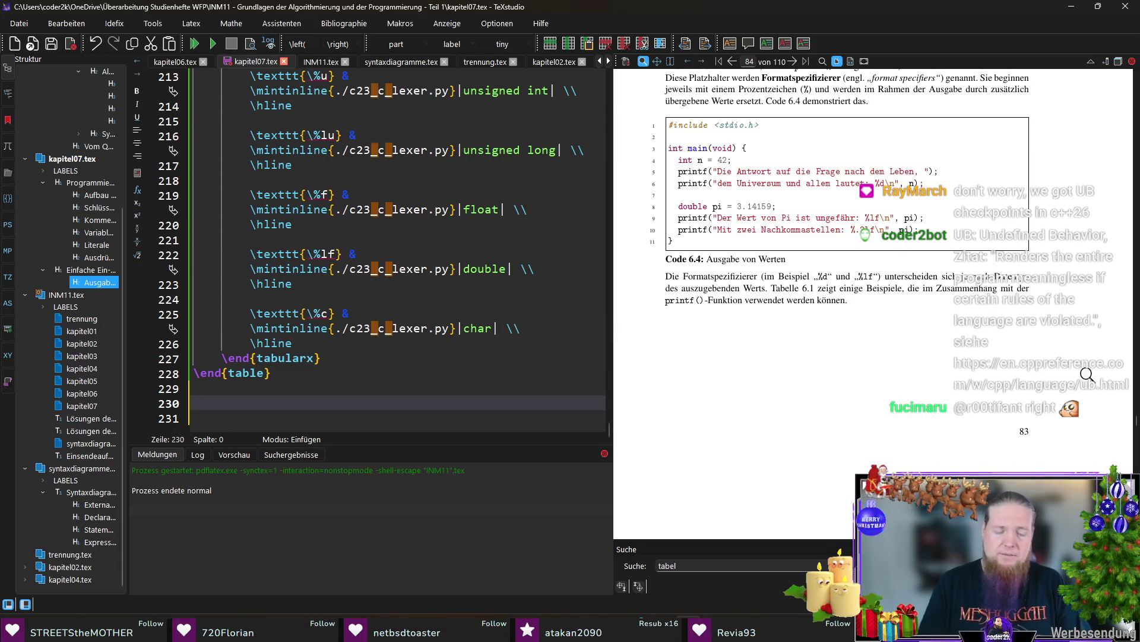
type("Wie bereits in \\r")
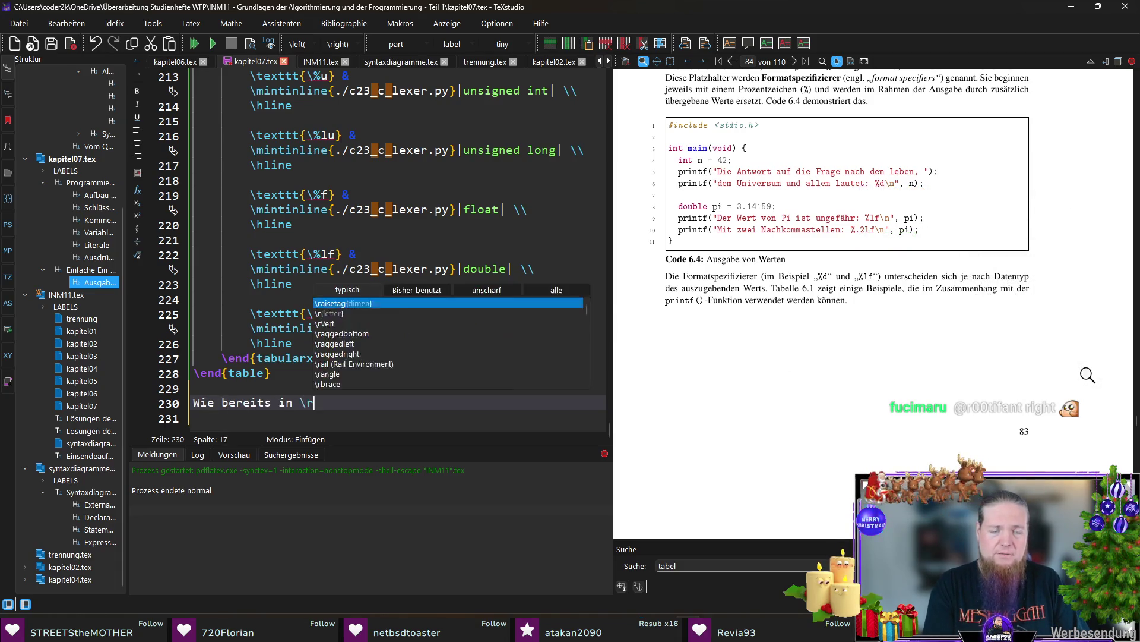
type("ef{")
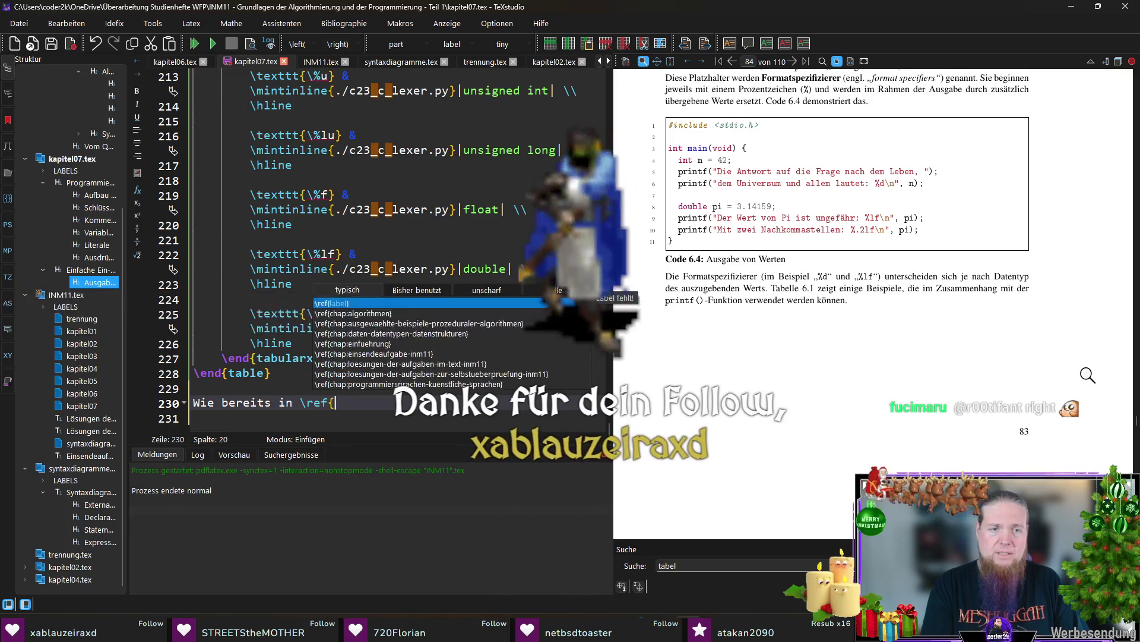
type("lst:aus")
Write 'Wie bereits in \ref{lst:ausgabe-von-werten}' after the table and close the search panel
key("Return")
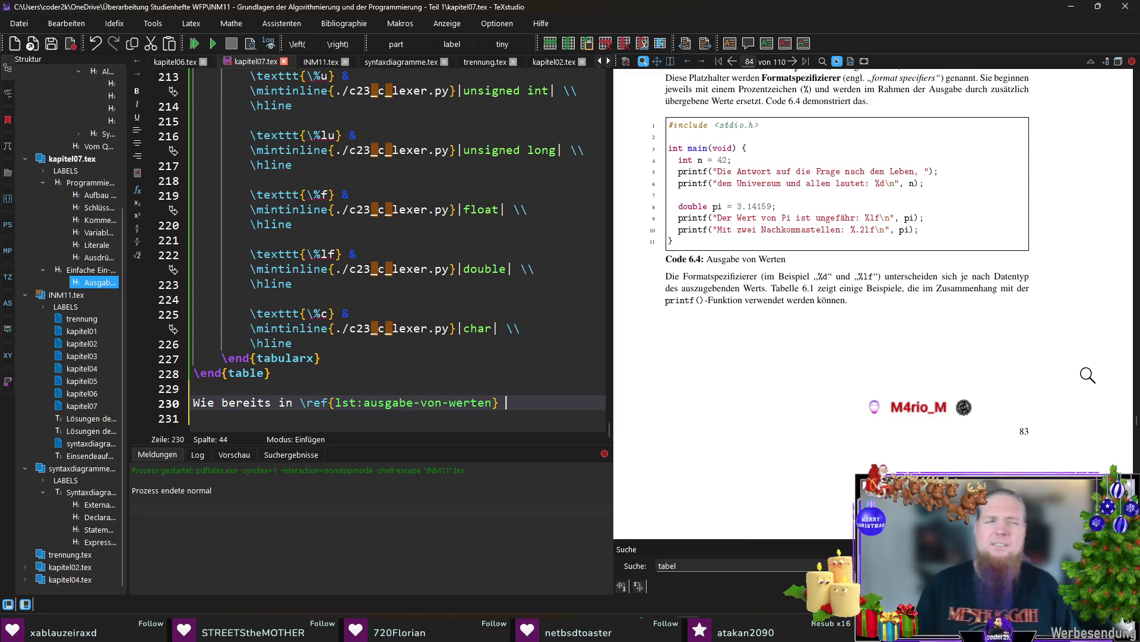
key("Escape")
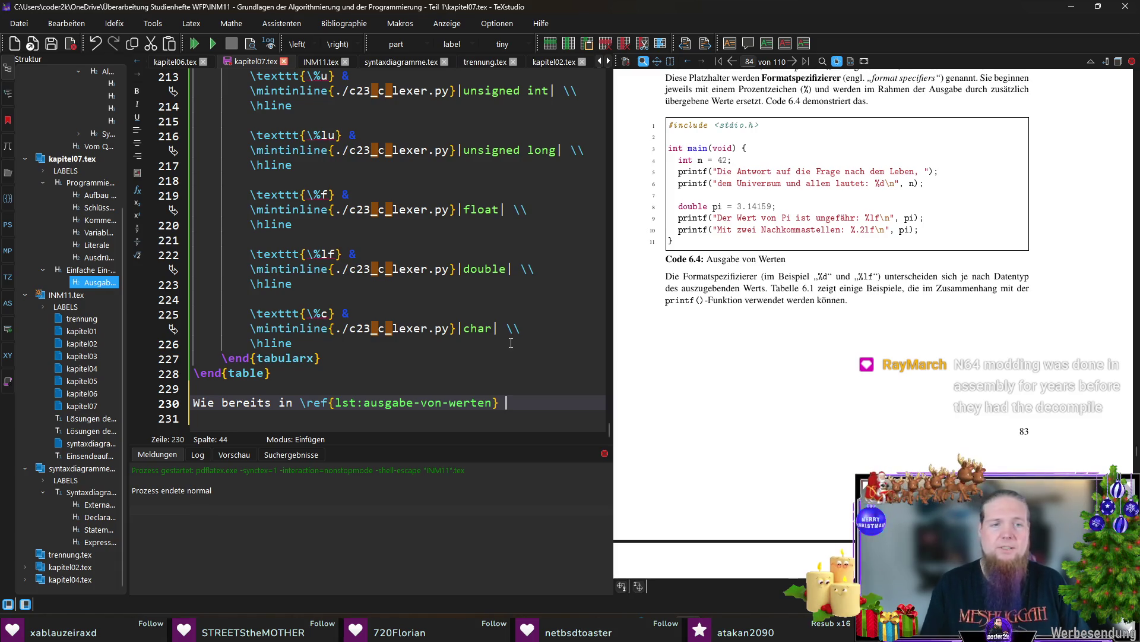
left_click(298, 403)
type("Code")
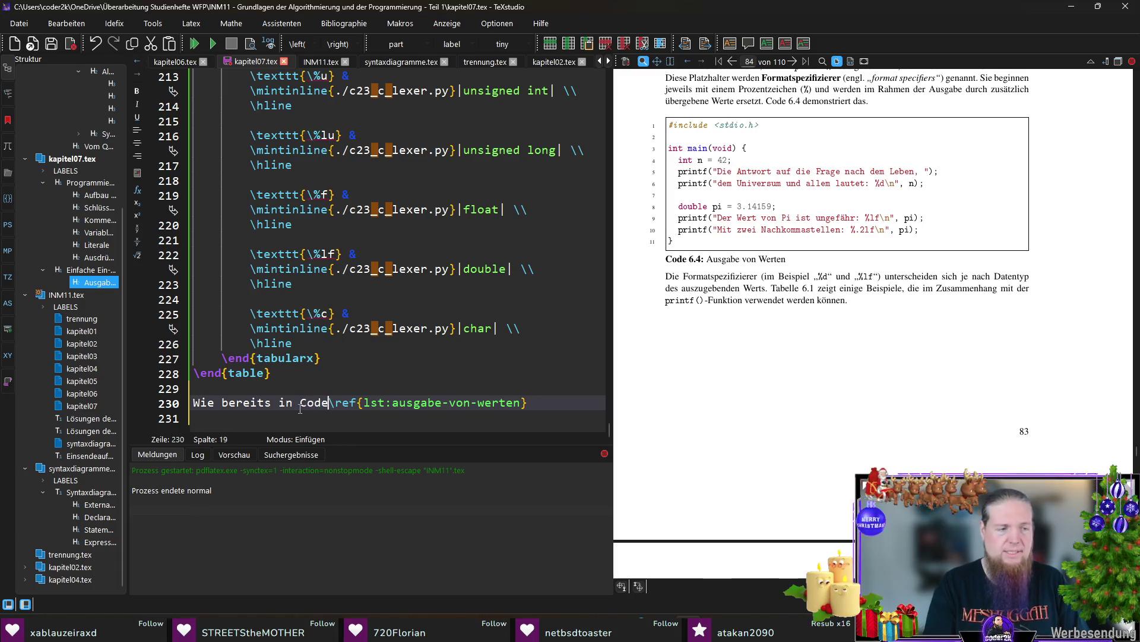
Reword the sentence to explain that \texttt{\%.2lf} prints floats with two decimal places
key("End")
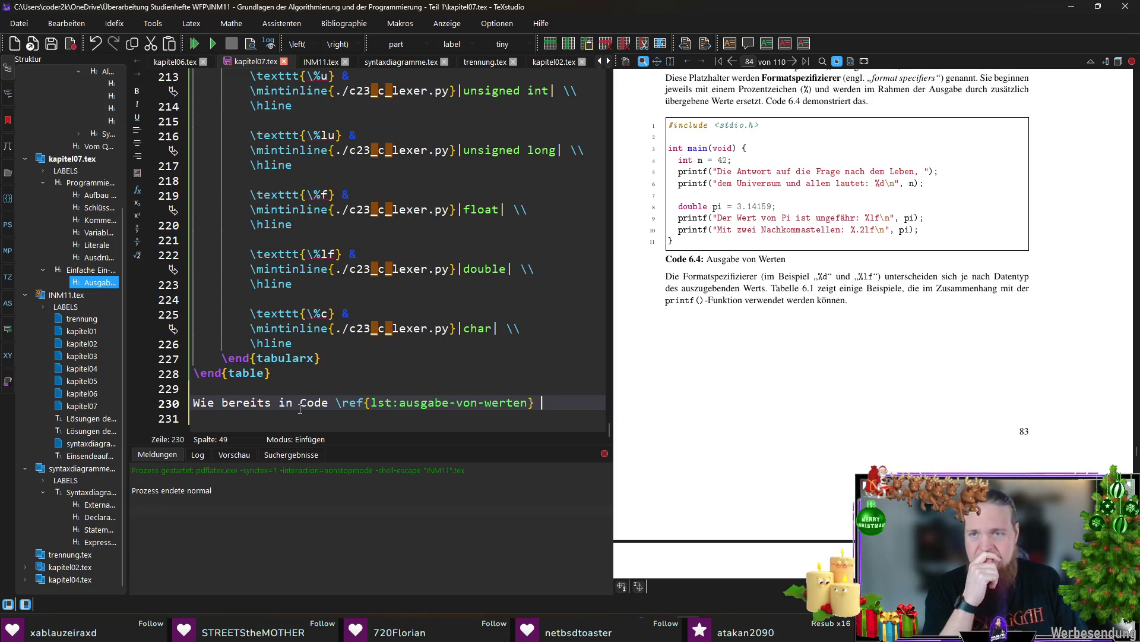
type("zu l")
type("ehen")
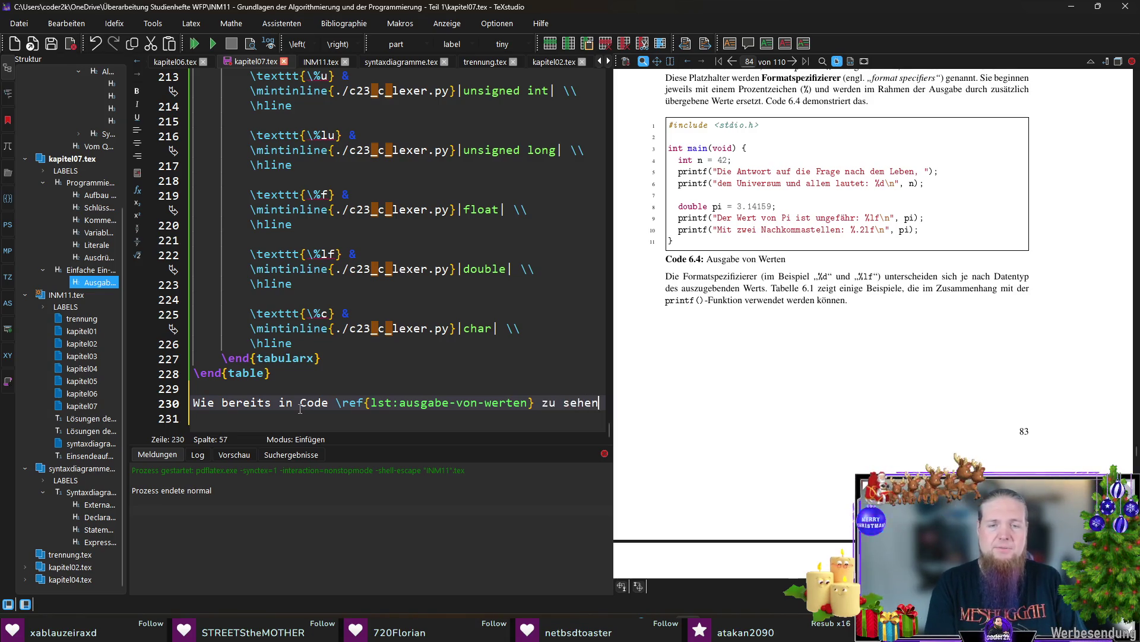
key("BackSpace")
key("BackSpace")
key("BackSpace")
key("BackSpace")
key("BackSpace")
type("gezeigt wurde")
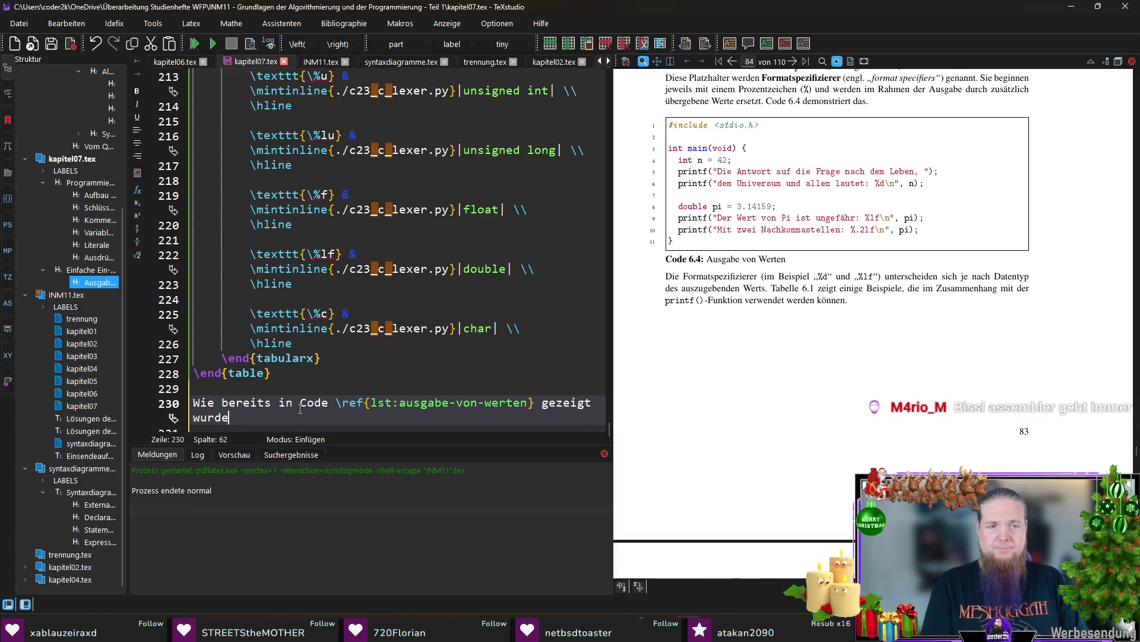
type(", ")
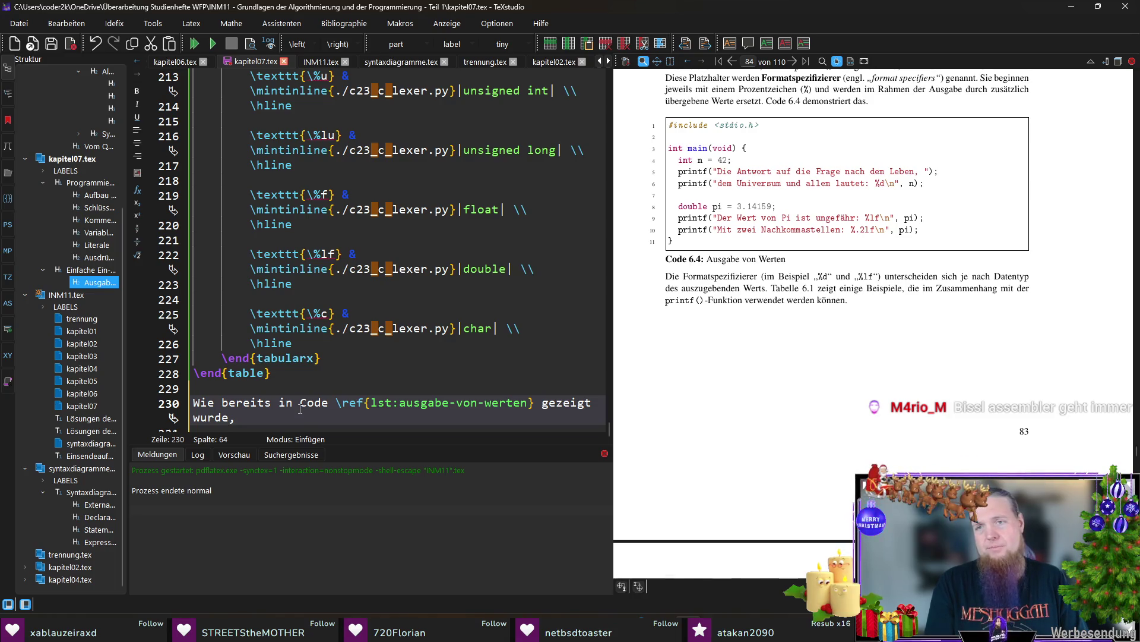
type("kann ")
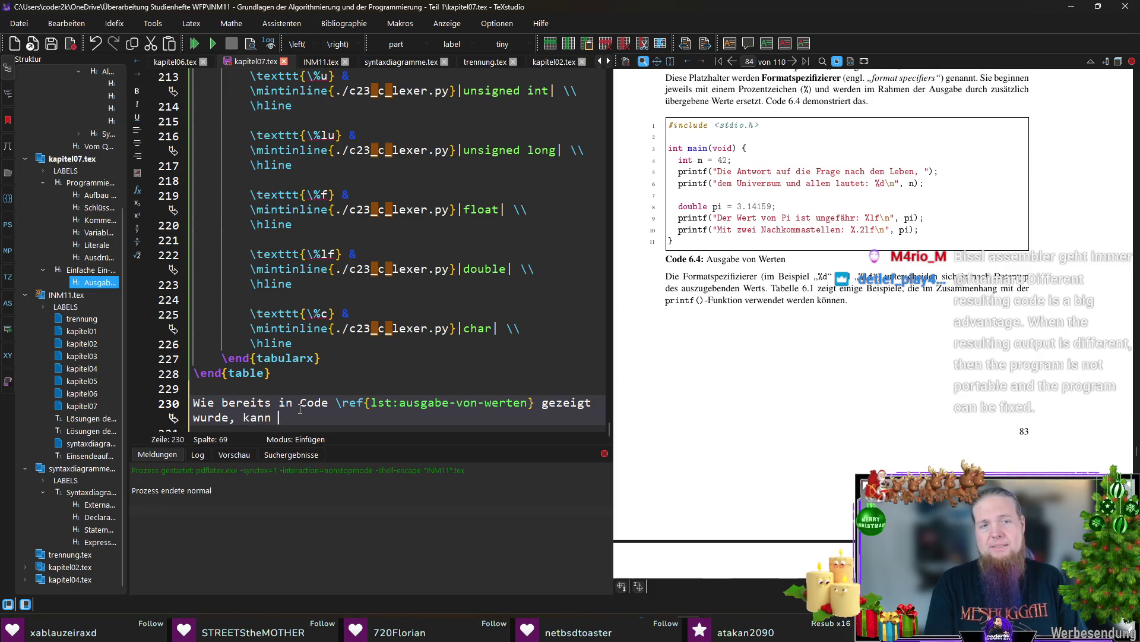
type("das Au")
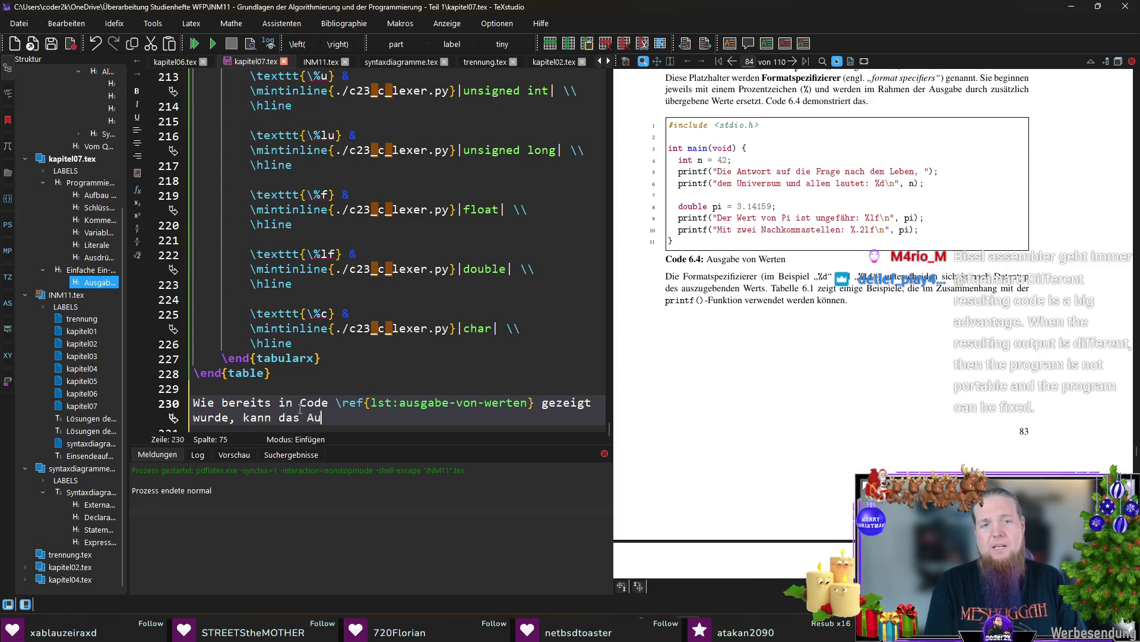
type("sgabeformat ")
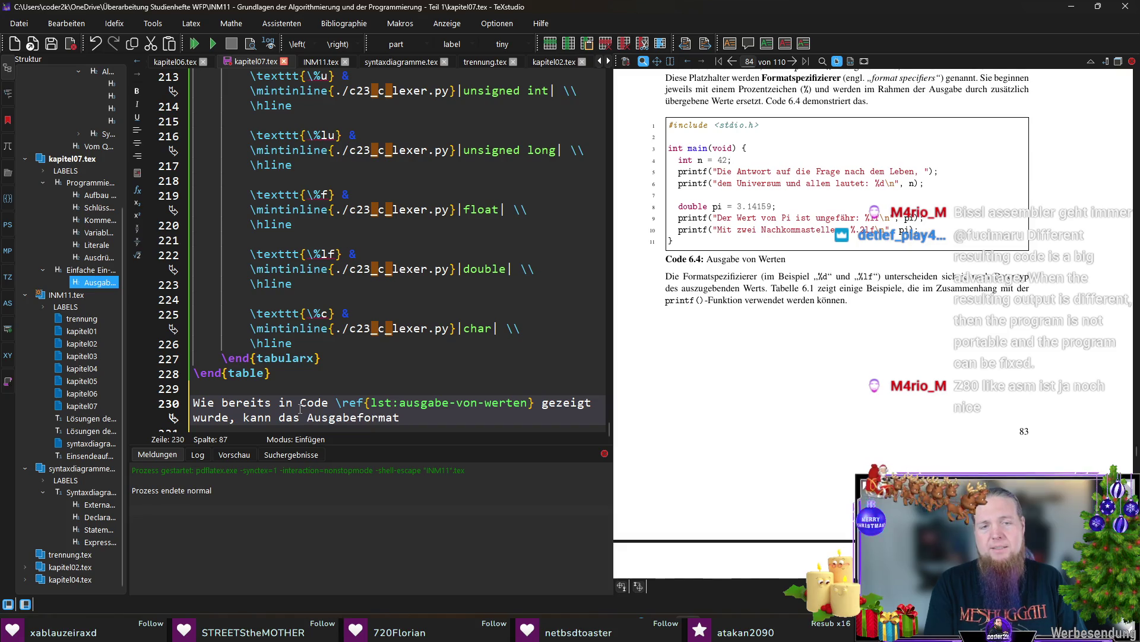
type("noch weiter angepasst werden. Beispielsweise führt der Formatspezifizierer")
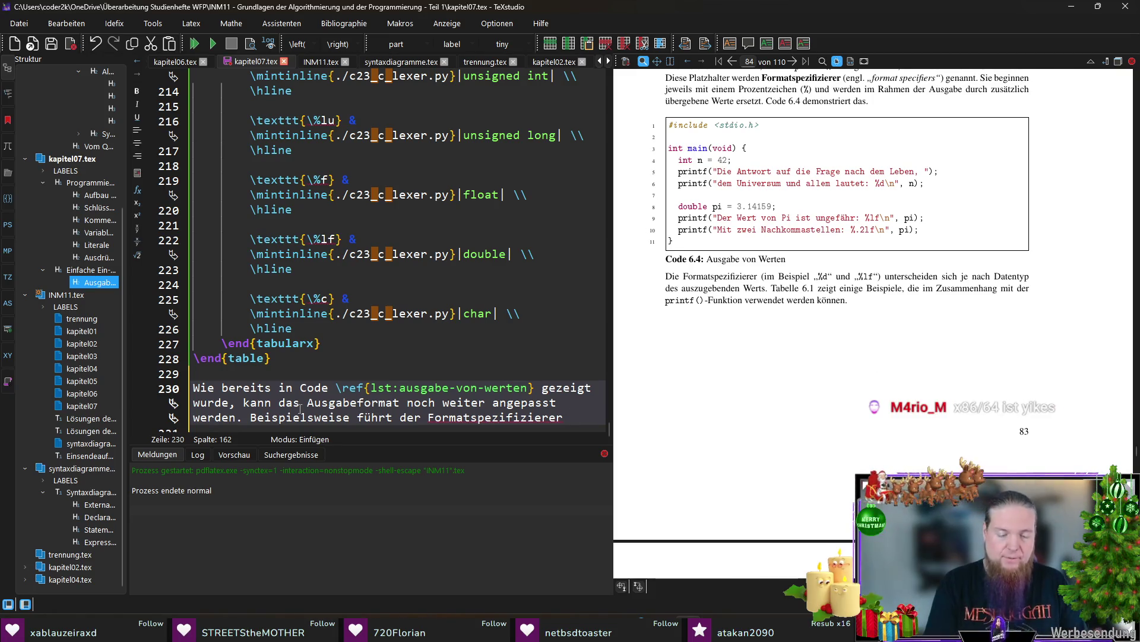
type("„\texttt")
key("Return")
type("\\%.2lf}“ dazu,m dass die ")
type("leitkomma")
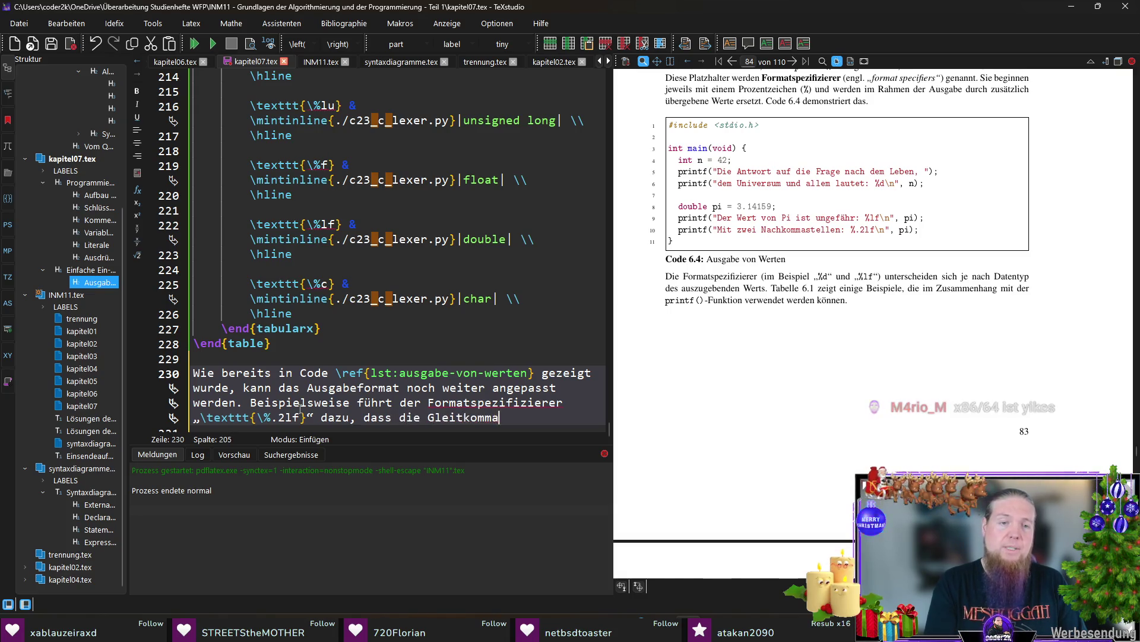
type("zahl ledigl")
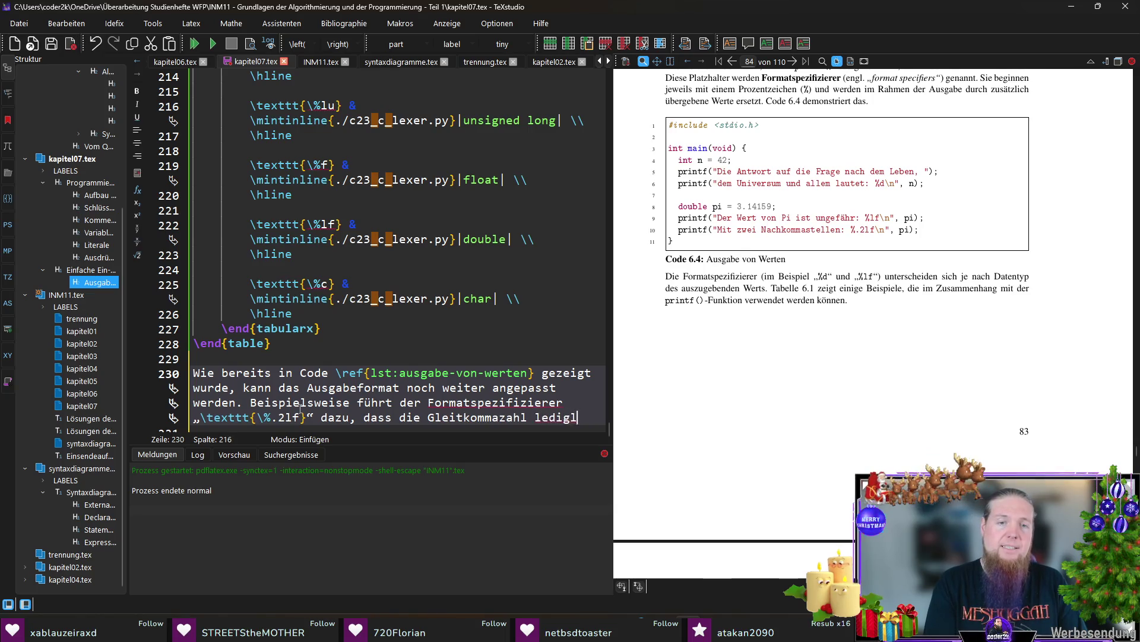
type("ich mit zwei Nach")
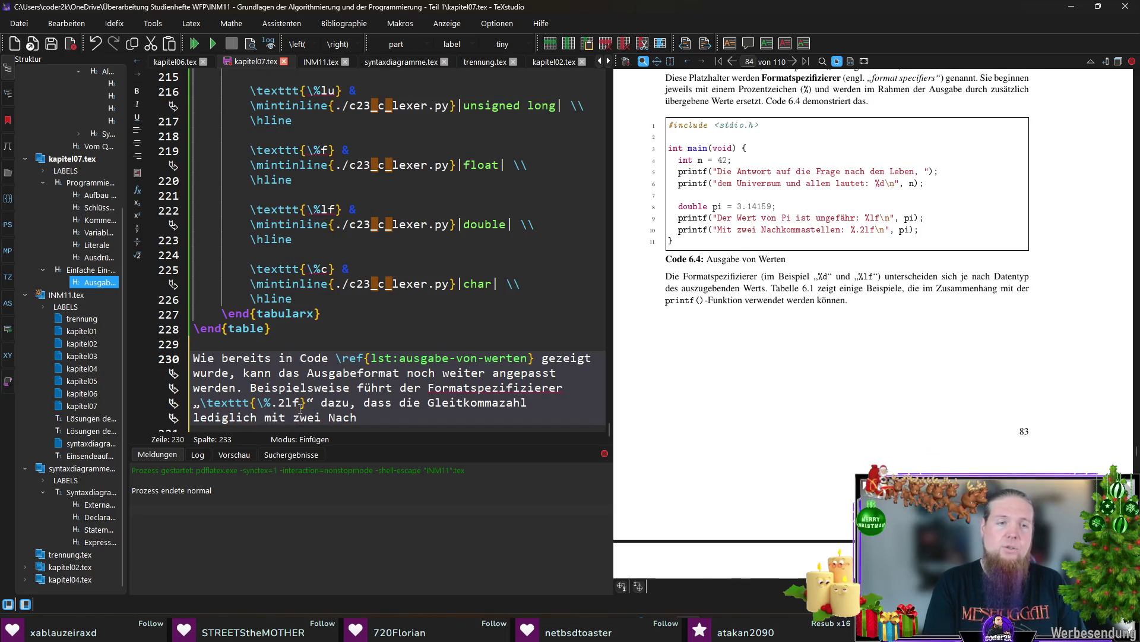
type("kommastellen ausgegeben wird.")
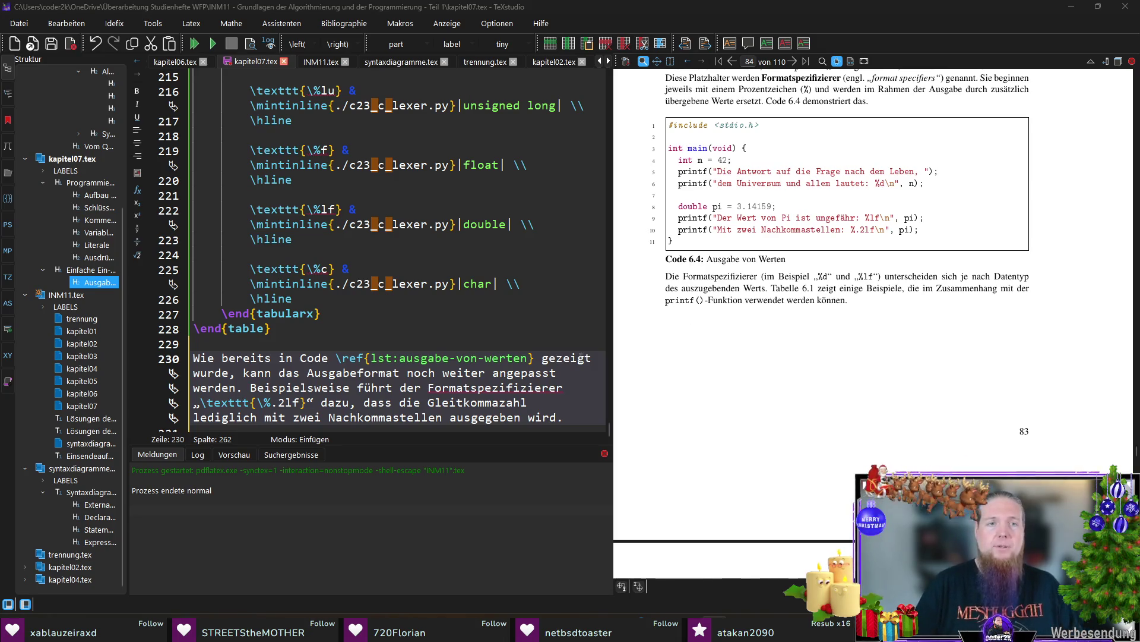
scroll(528, 362, "down", 1)
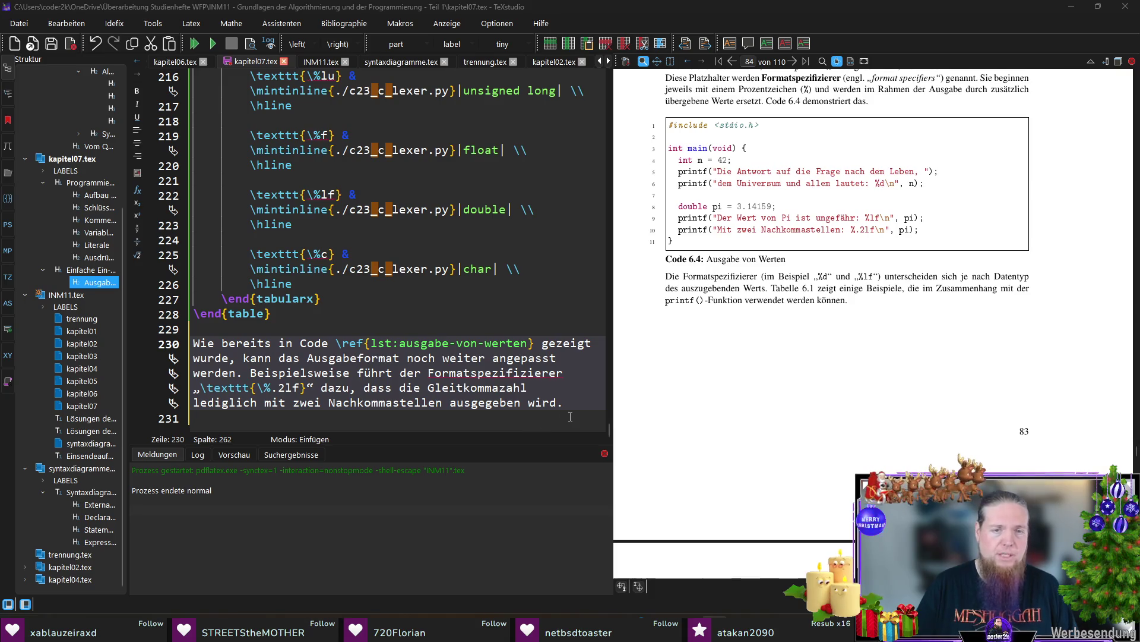
Join the empty line back so the paragraph continues after 'wird.'
left_click(539, 424)
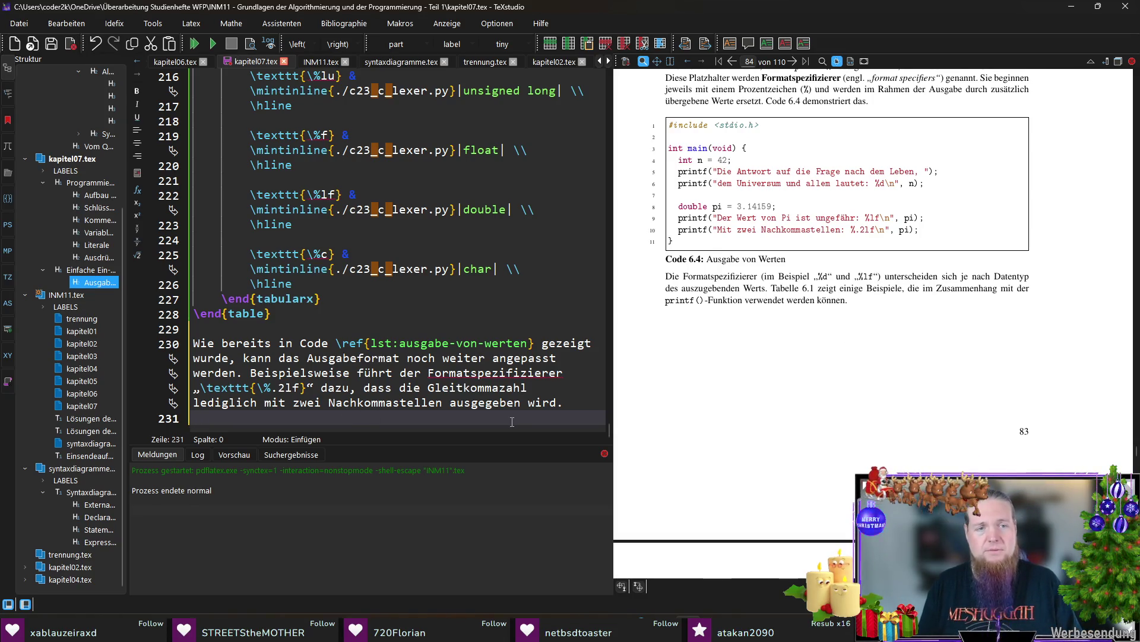
key("BackSpace")
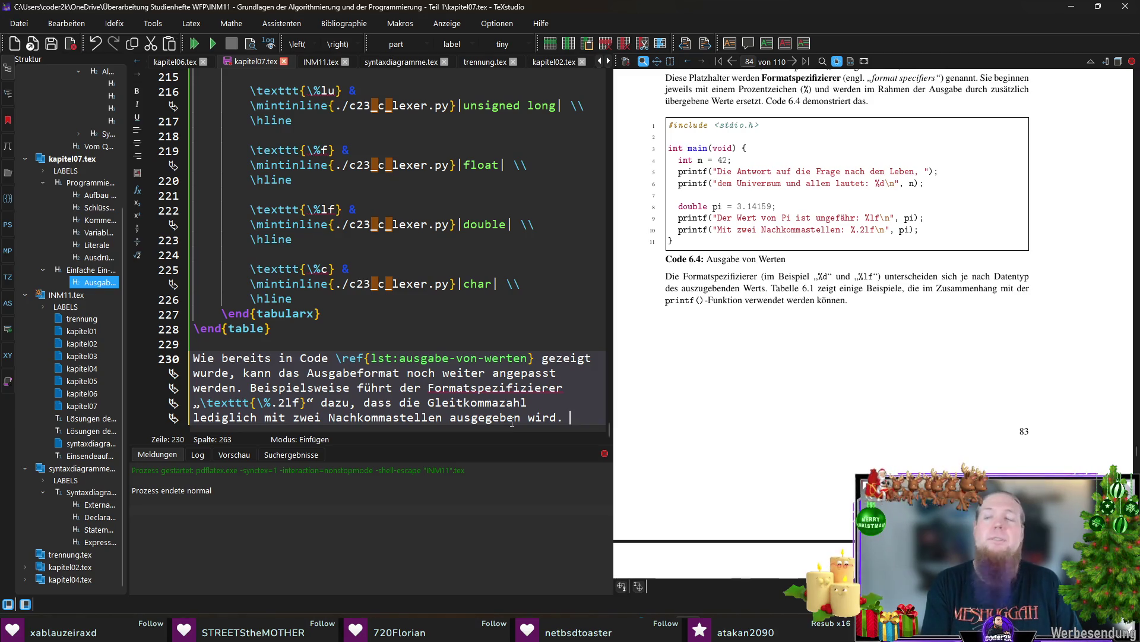
type("Die Möglichkeiten z")
type("tierung sind noch")
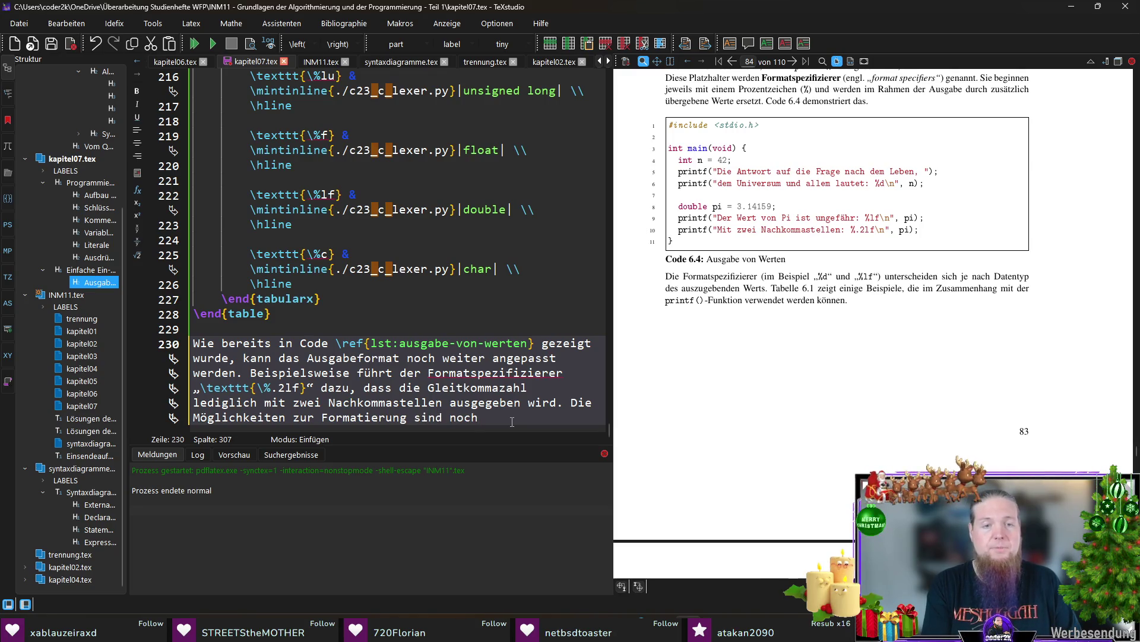
type(" weitaus größer, ")
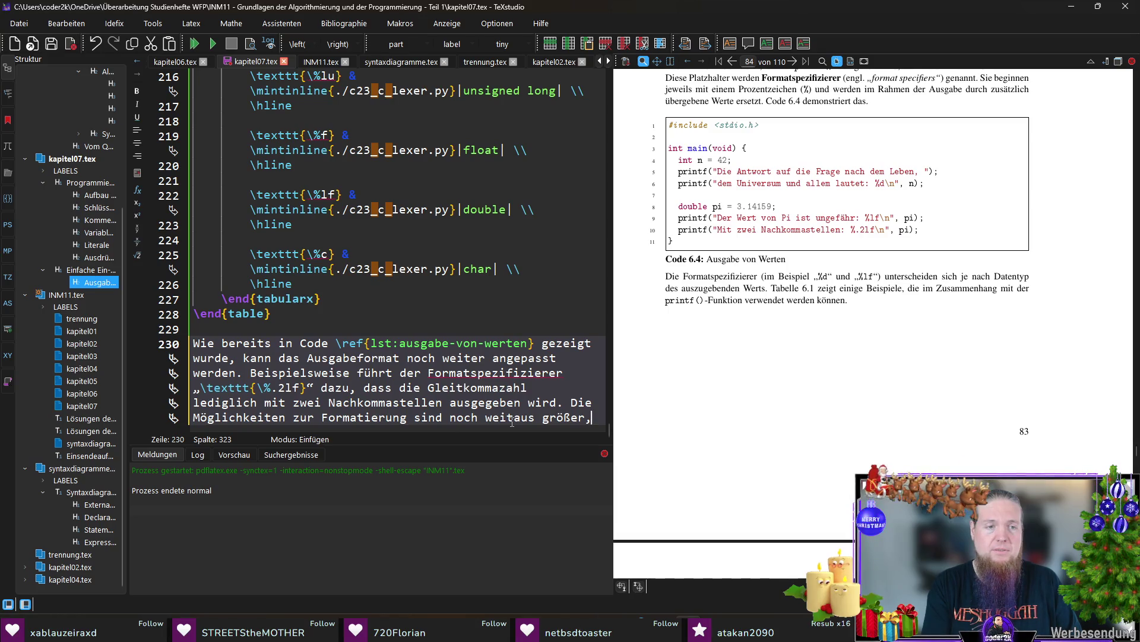
type("jedoch gehen wior a")
Finish the sentence that further formatting options are skipped for space, fixing 'wir', and recompile
key("BackSpace")
key("BackSpace")
type("r aus Platzgründen nicht näher auf sie ein.")
key("F5")
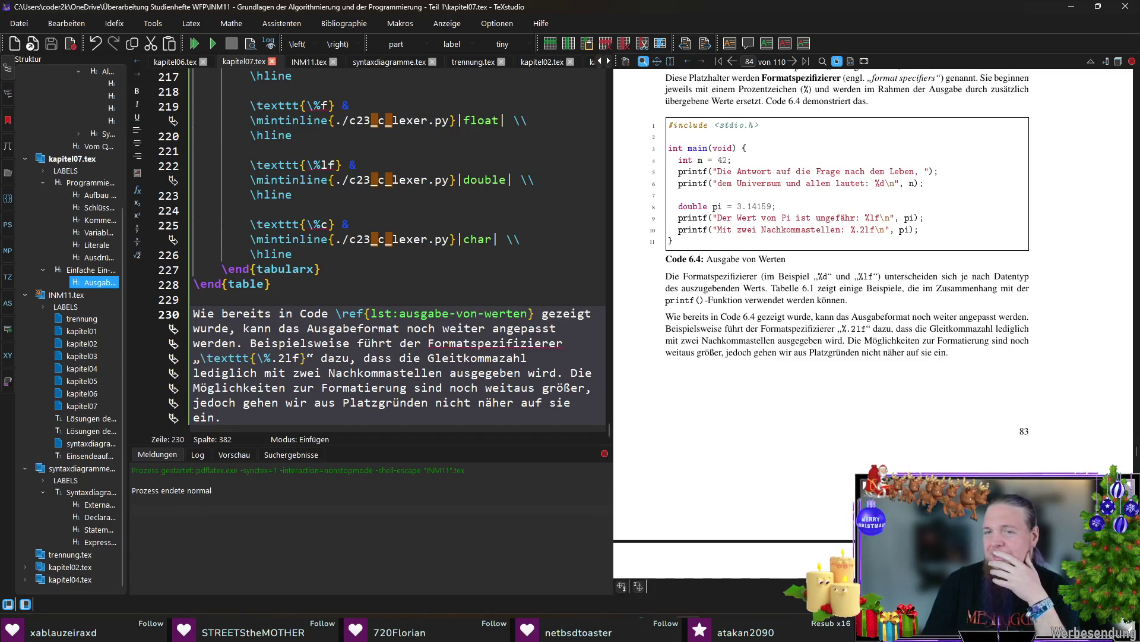
scroll(742, 378, "up", 5)
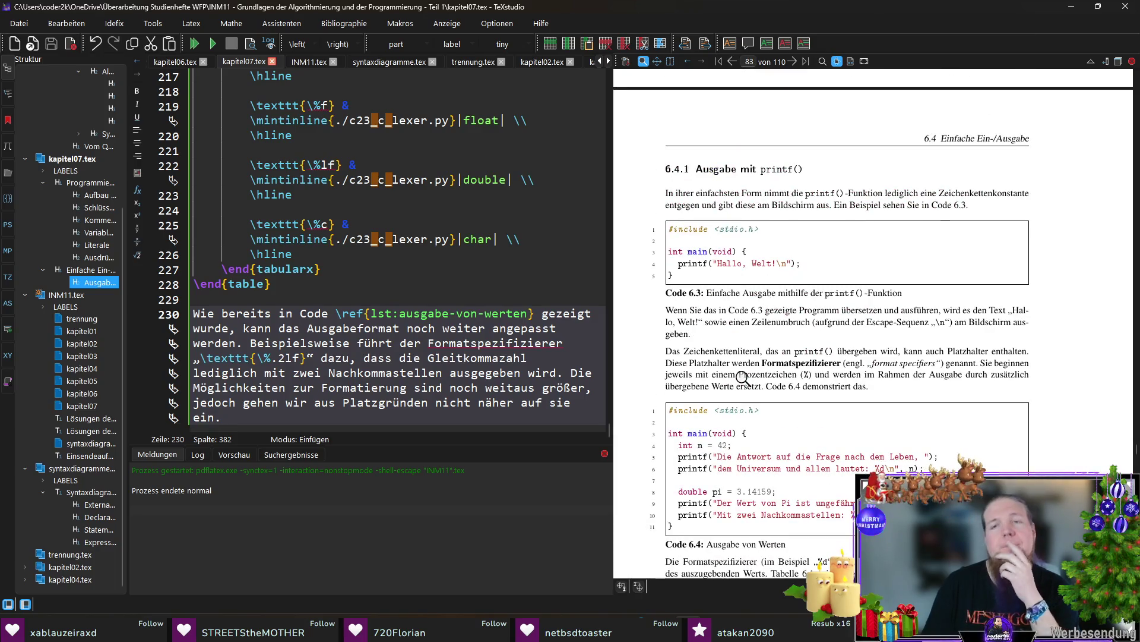
scroll(742, 378, "down", 2)
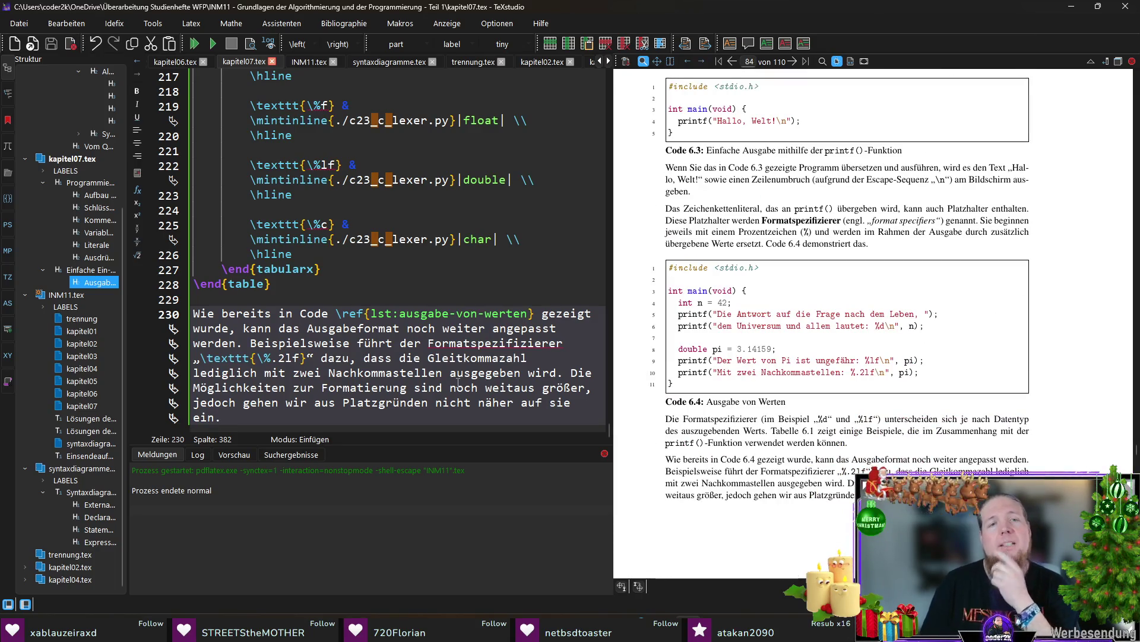
scroll(828, 286, "up", 1)
scroll(827, 286, "up", 1)
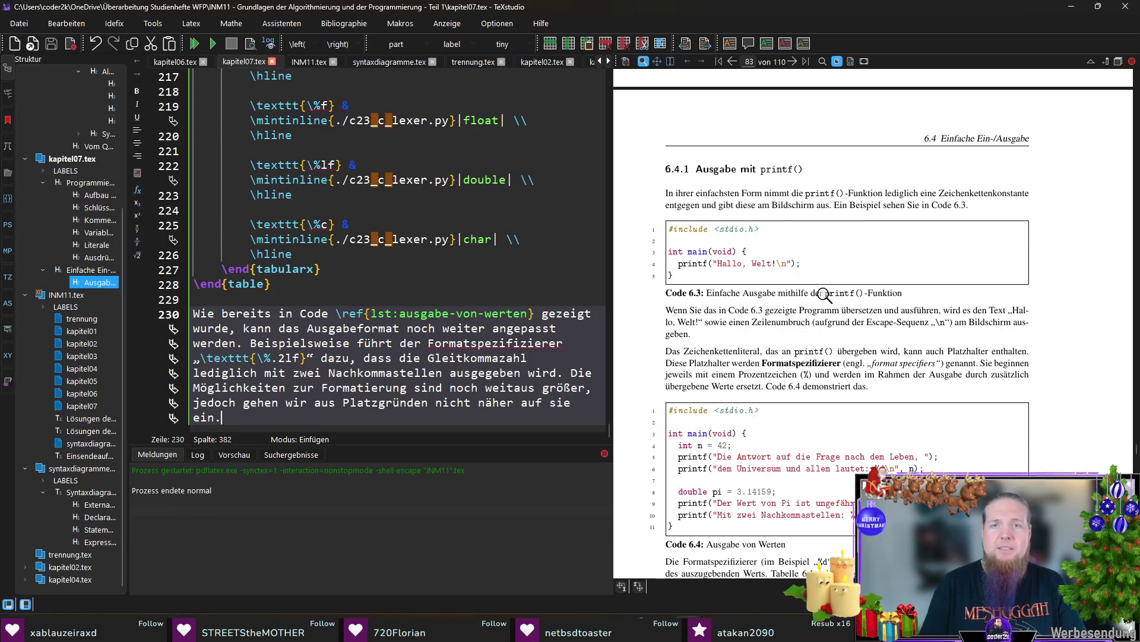
Create the subsection 'Eingabe mit \texttt{scanf()}' with its label below the paragraph
key("Return")
key("Return")
type("\\subsection{title")
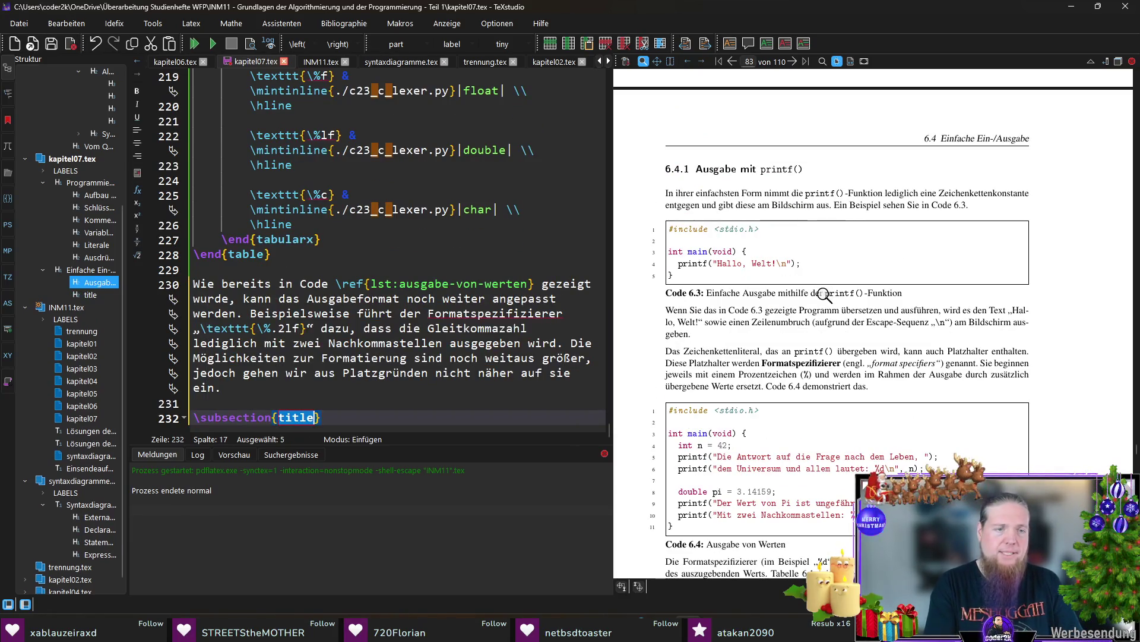
key("Return")
type("Eingabe mit \tex")
key("Return")
type("scanf")
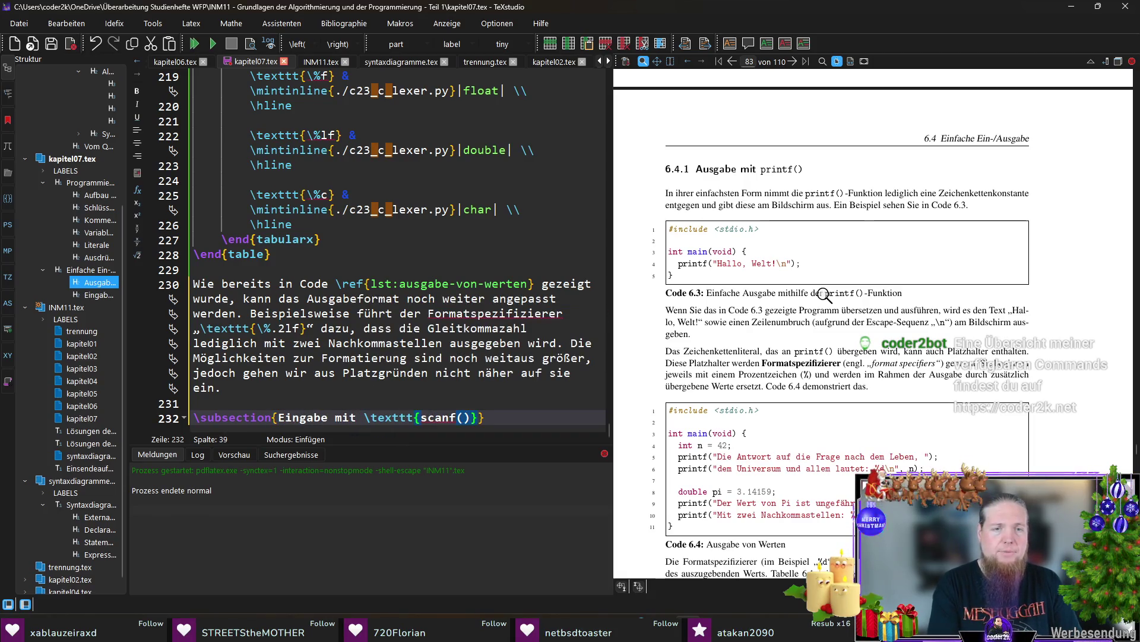
type("()")
key("End")
key("Return")
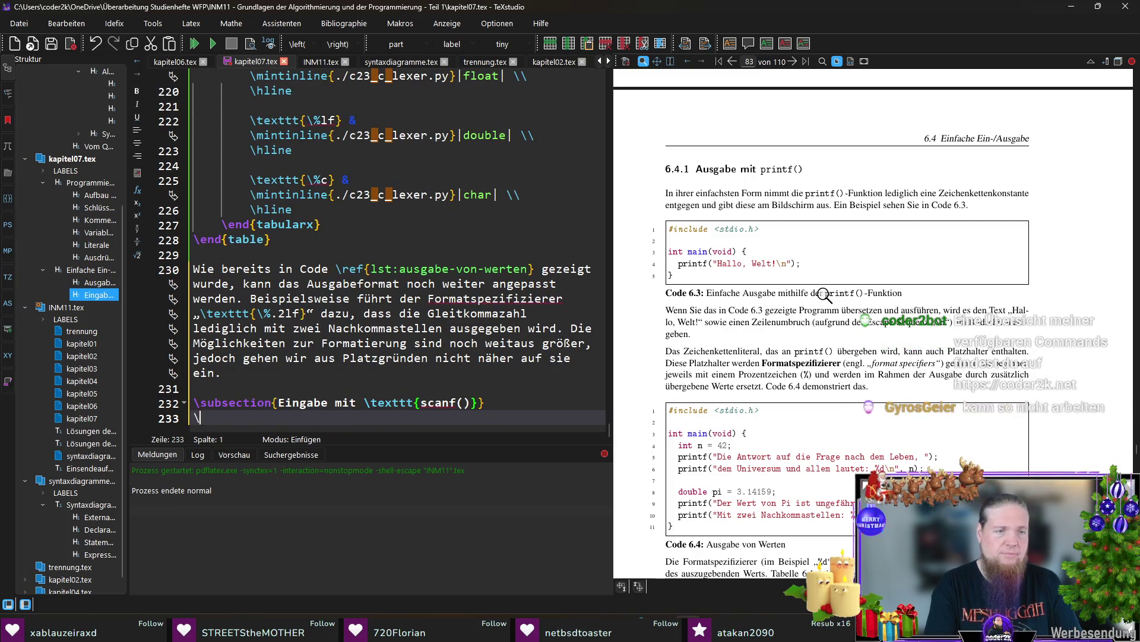
type("\\lab")
key("Return")
type("subsec:eingabe-mit-scanf")
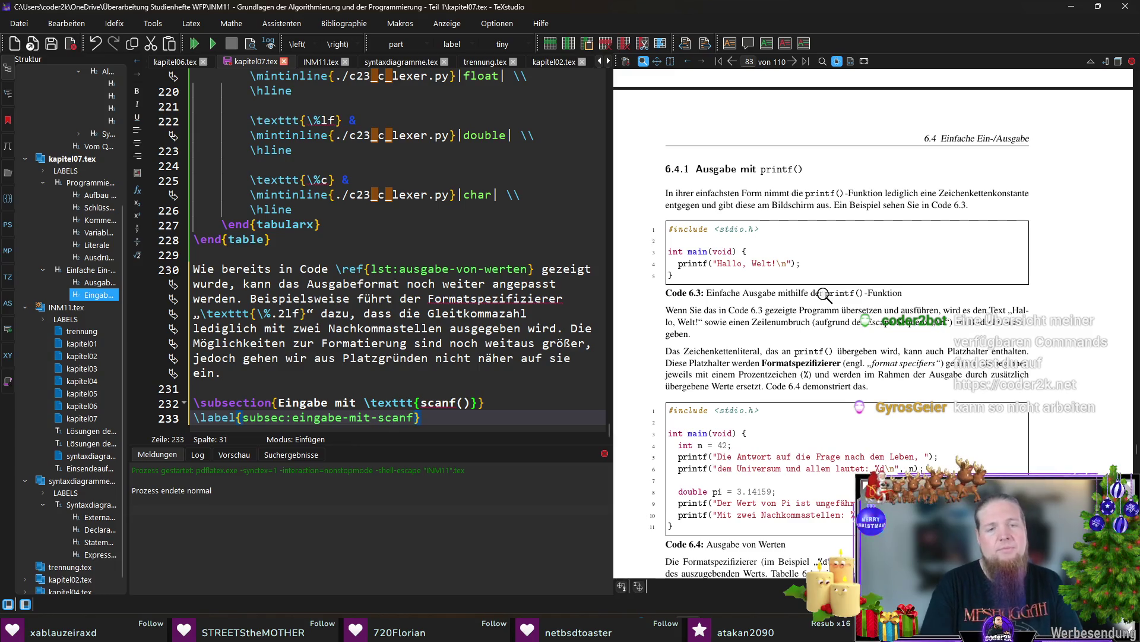
key("End")
key("Return")
key("Return")
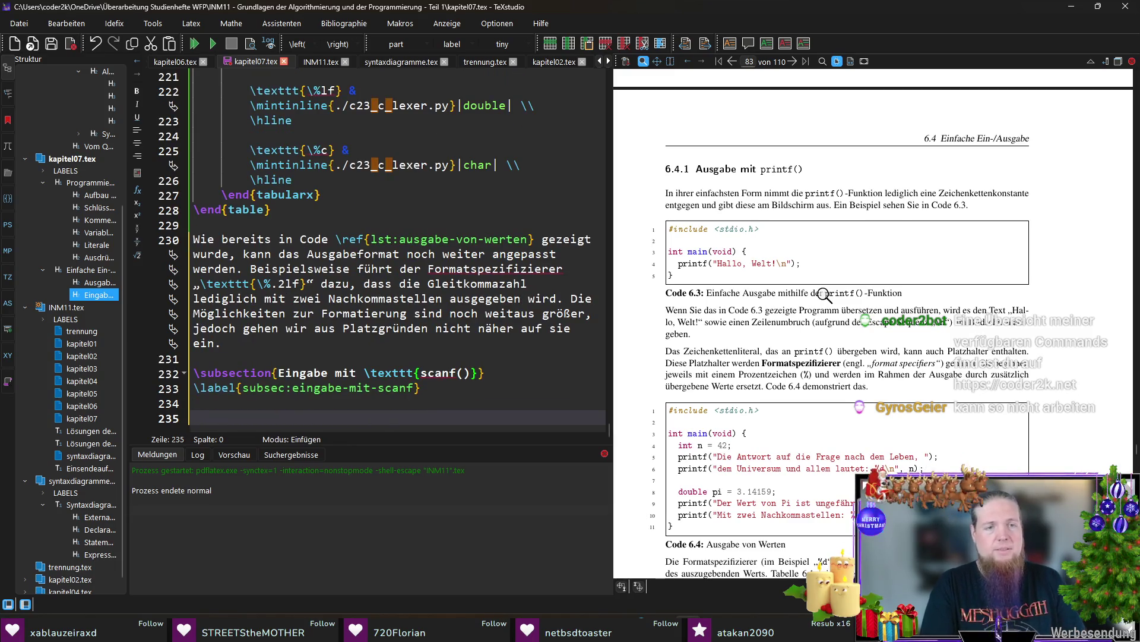
type("Das Gegenstück ")
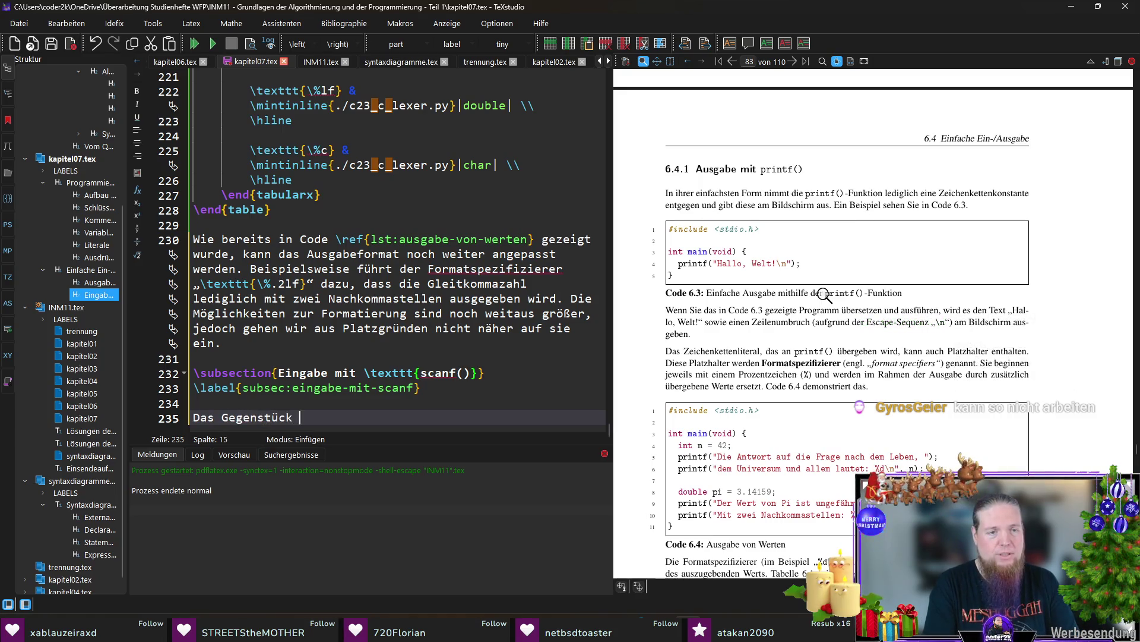
type("r \\mint")
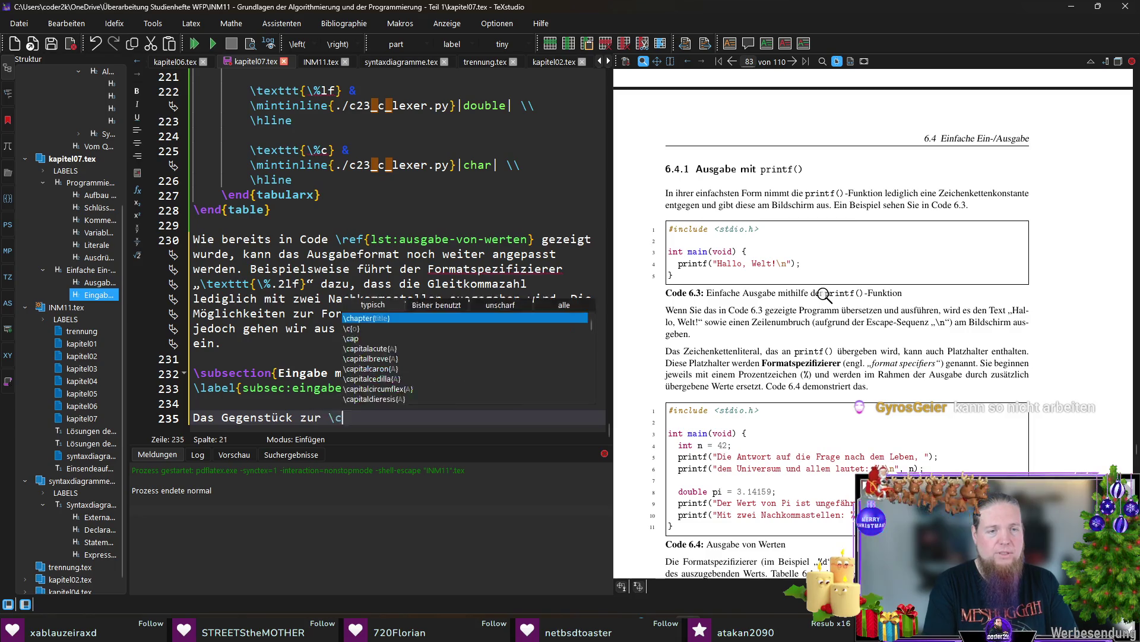
Write the opening sentence presenting \mintinline scanf() as printf()'s counterpart, then jump to the printf subsection
key("Return")
type("printf|")
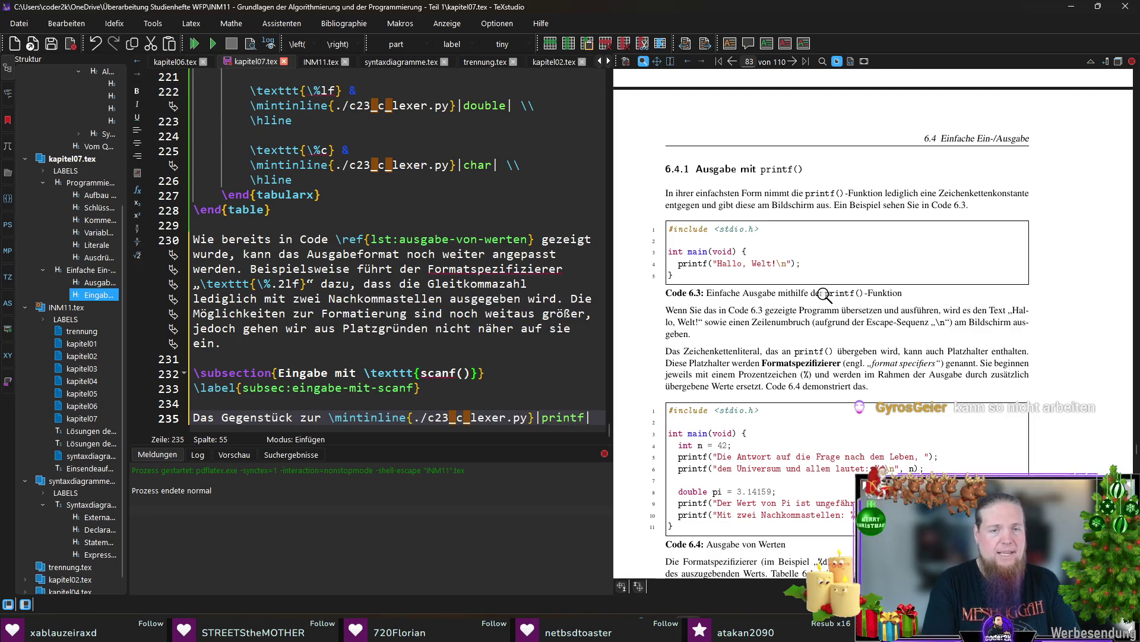
type("()|-Funktion")
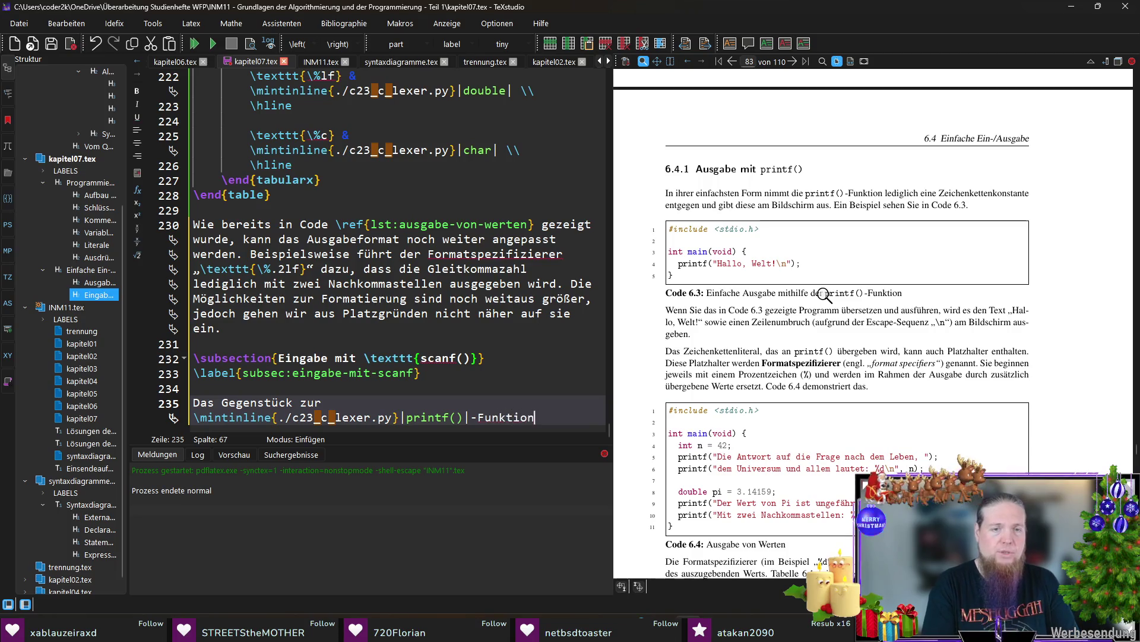
type(", die")
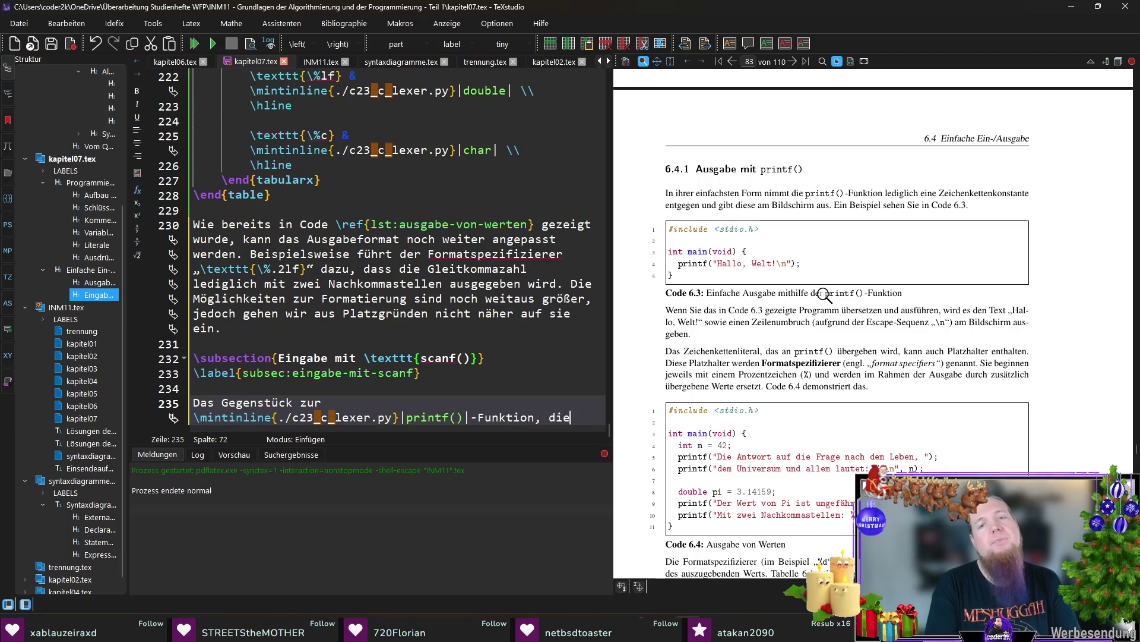
type(" wir ")
type("Ausgabe von Text am Bildschirm benutzen, ist die \\min")
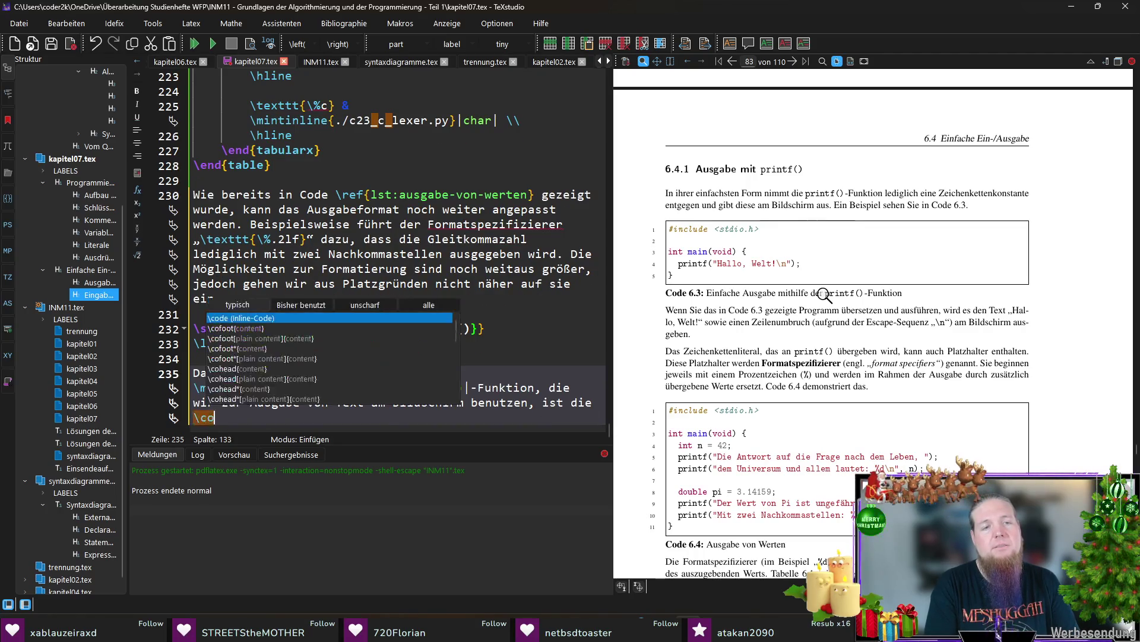
key("Return")
type("scanf()|-Funktion, mit der wi")
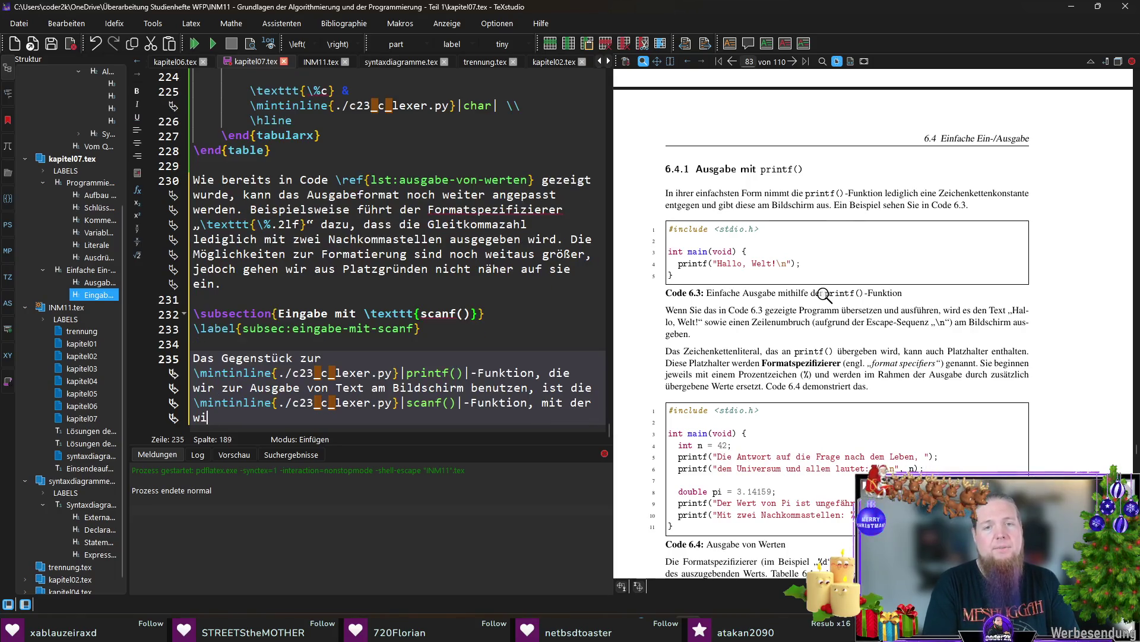
type("ingaben von")
left_click(824, 294, "ctrl")
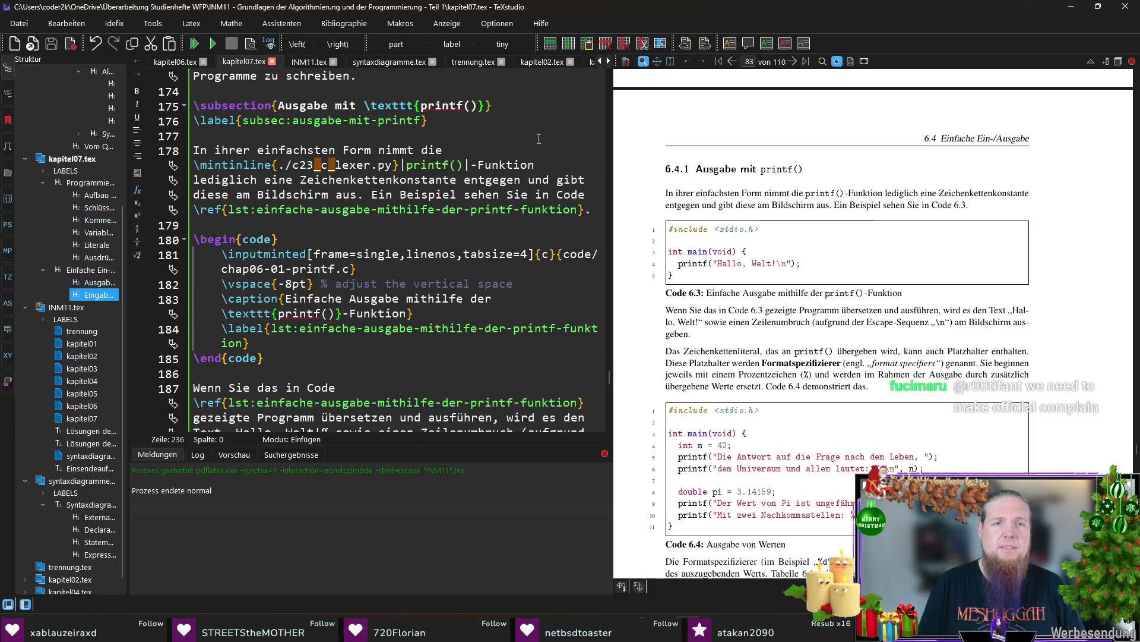
Place the caret at the end of the Einfache Ein-/Ausgabe intro and begin 'Um diese Funktionen nutzen zu kö'
left_click(596, 210)
scroll(592, 209, "up", 4)
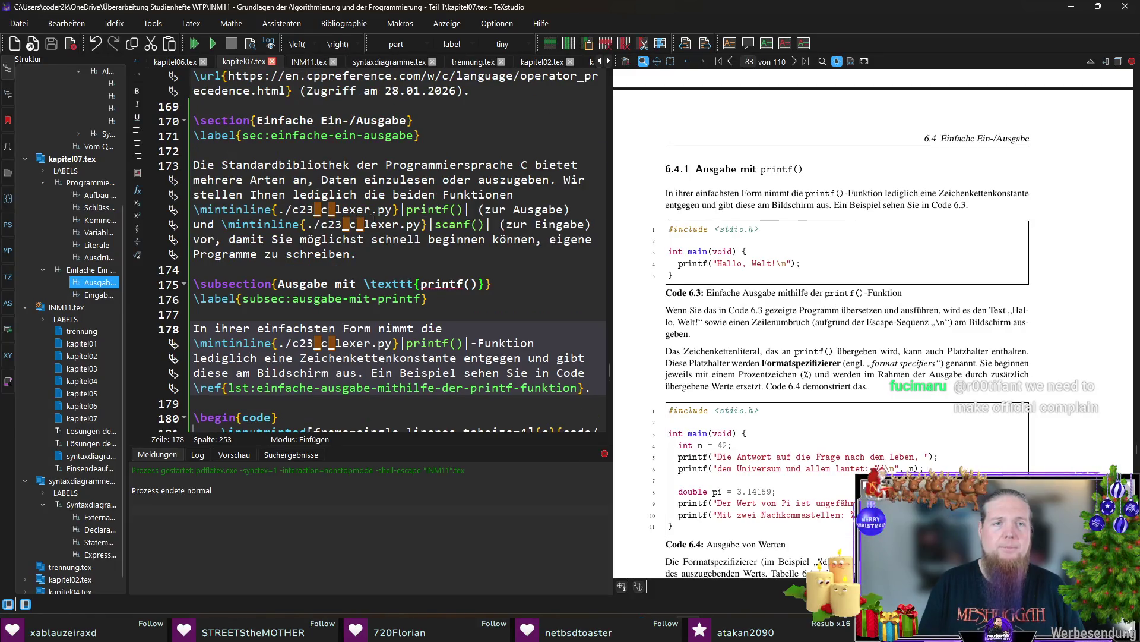
left_click(395, 259)
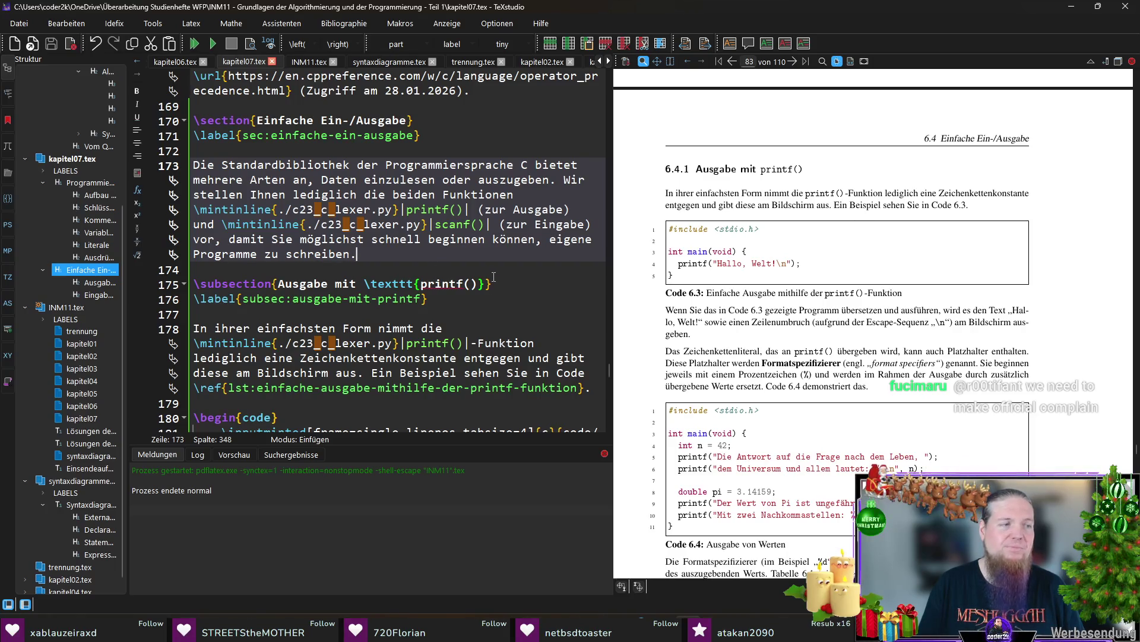
scroll(493, 276, "up", 2)
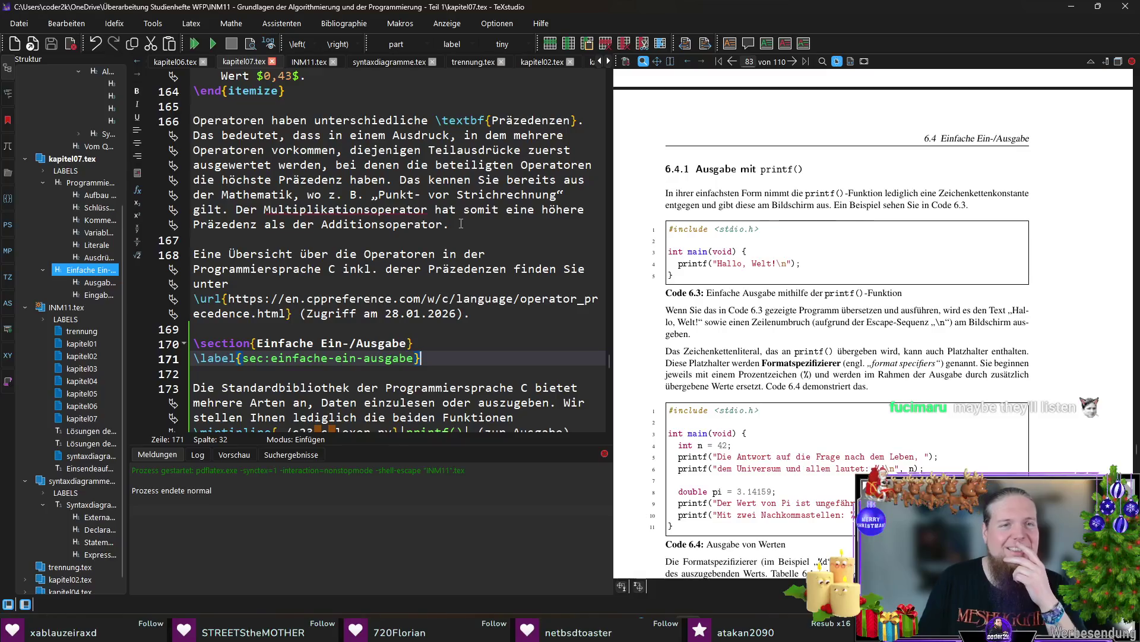
scroll(465, 218, "down", 4)
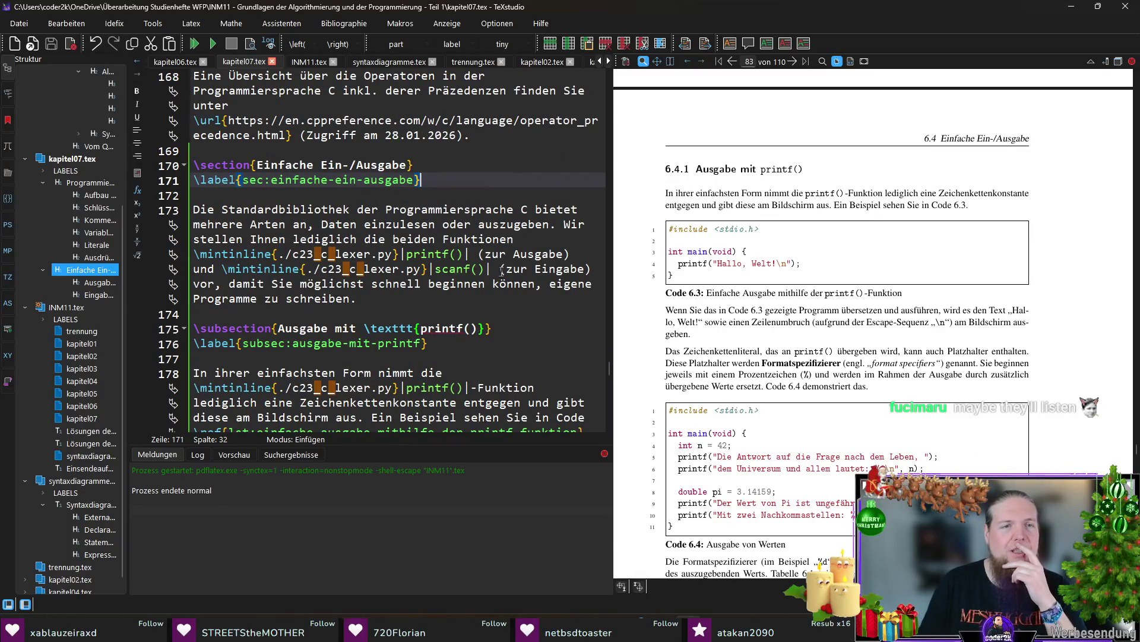
left_click(440, 303)
type("Um diese Funktionen nutzen zu kö")
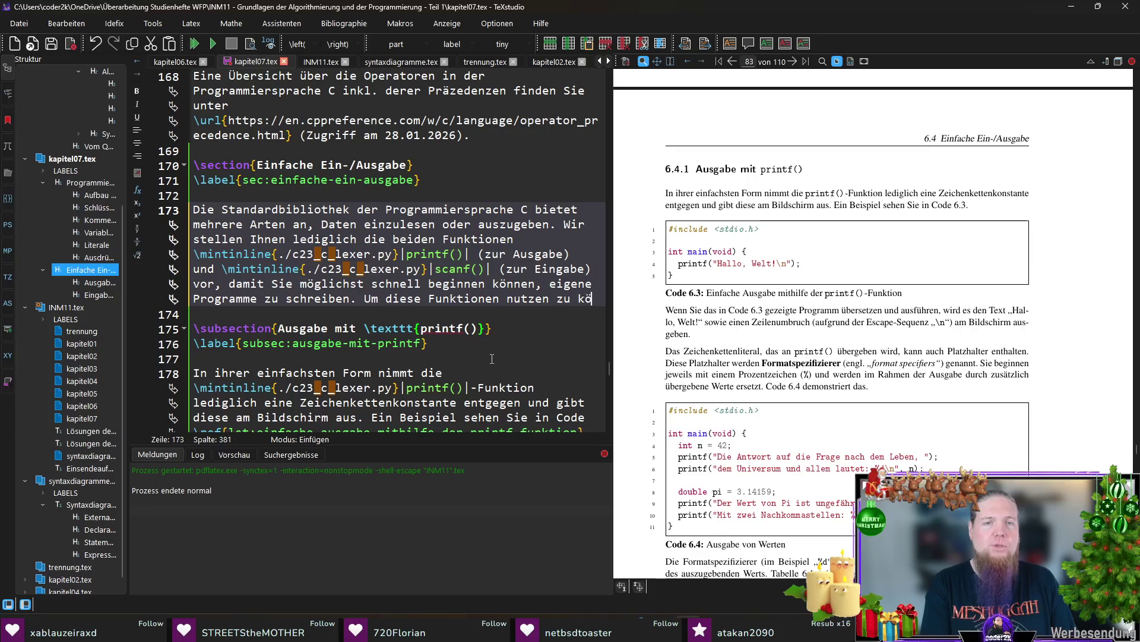
type("nnen, müssen")
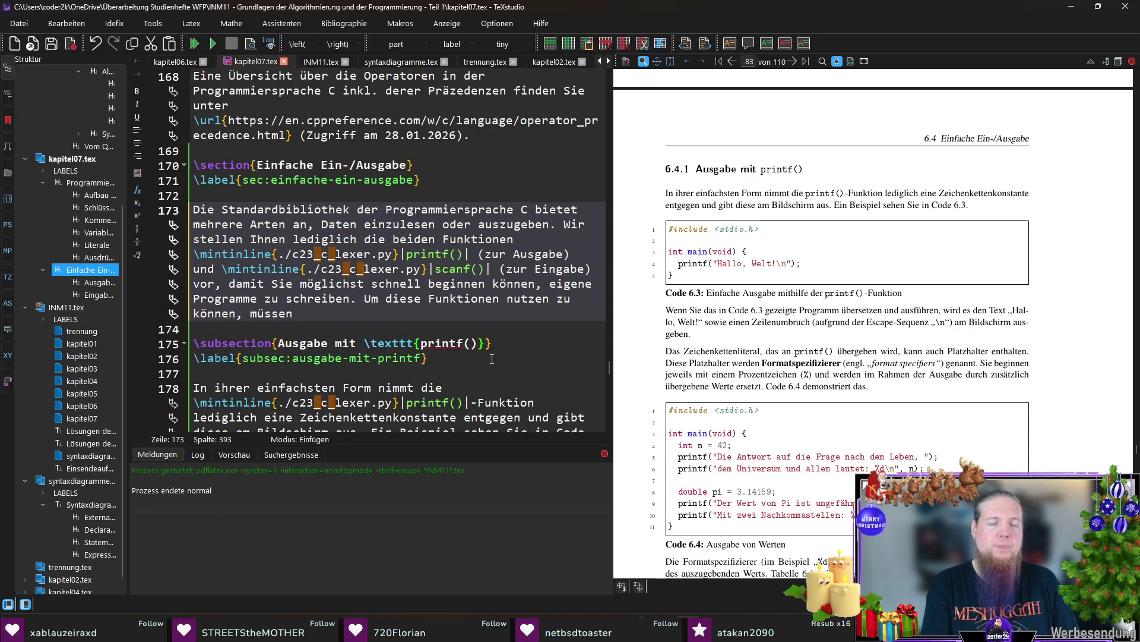
type(" wir z")
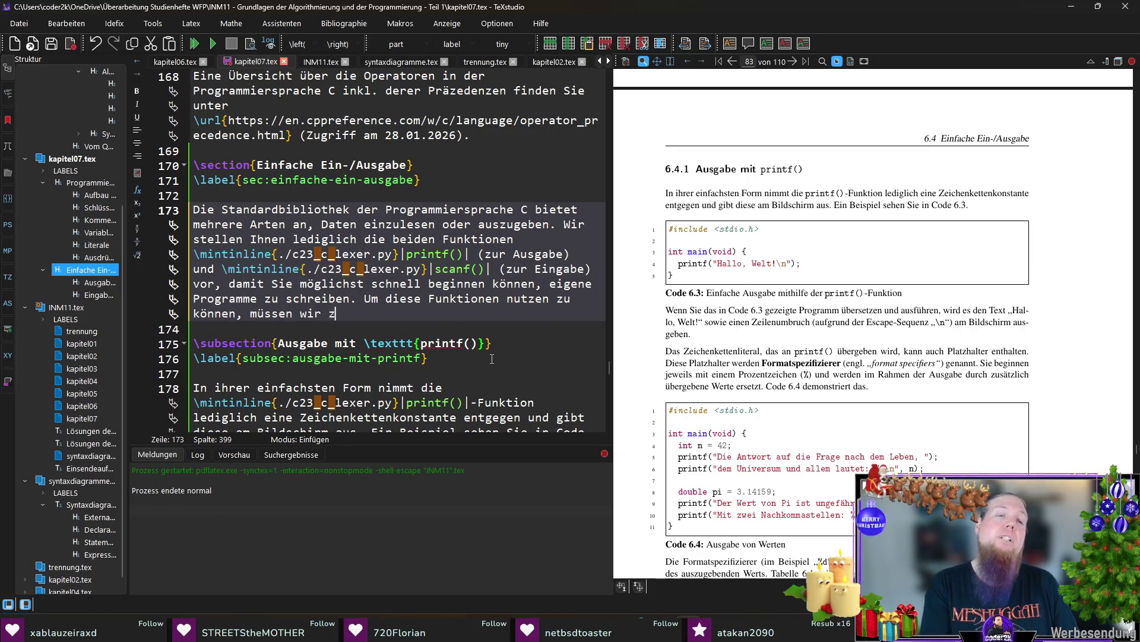
Write that the C preprocessor must be told to include stdio.h, rewording 'am Programmbeginn den'
key("BackSpace")
type("am Programmbeginn ")
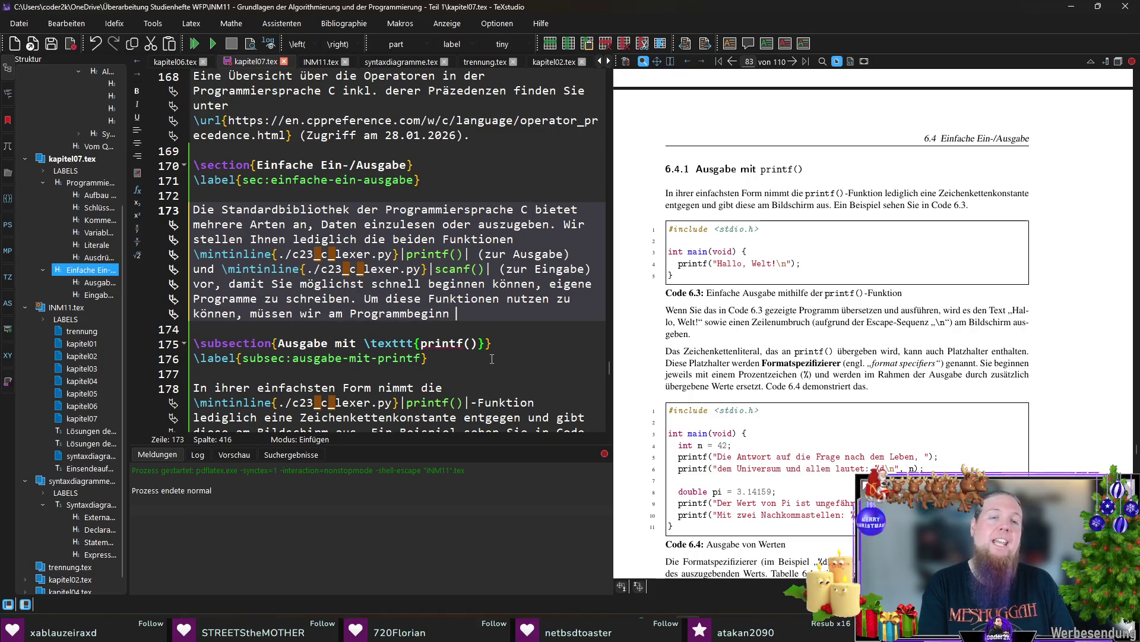
type("den")
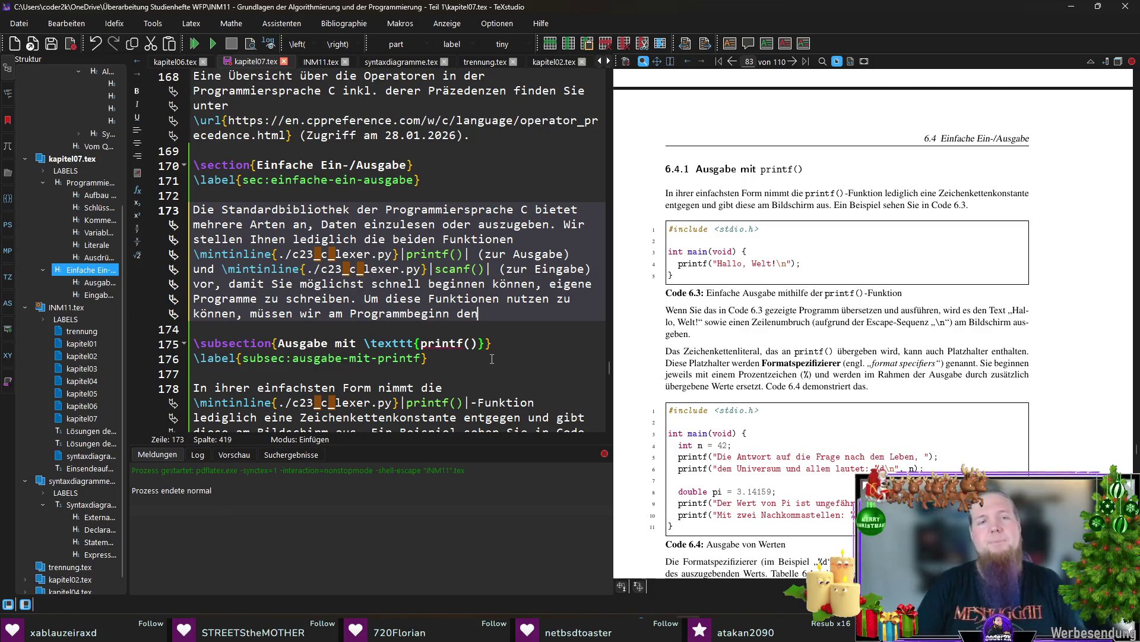
key("ctrl+shift+Left")
key("ctrl+shift+Left")
key("ctrl+shift+Left")
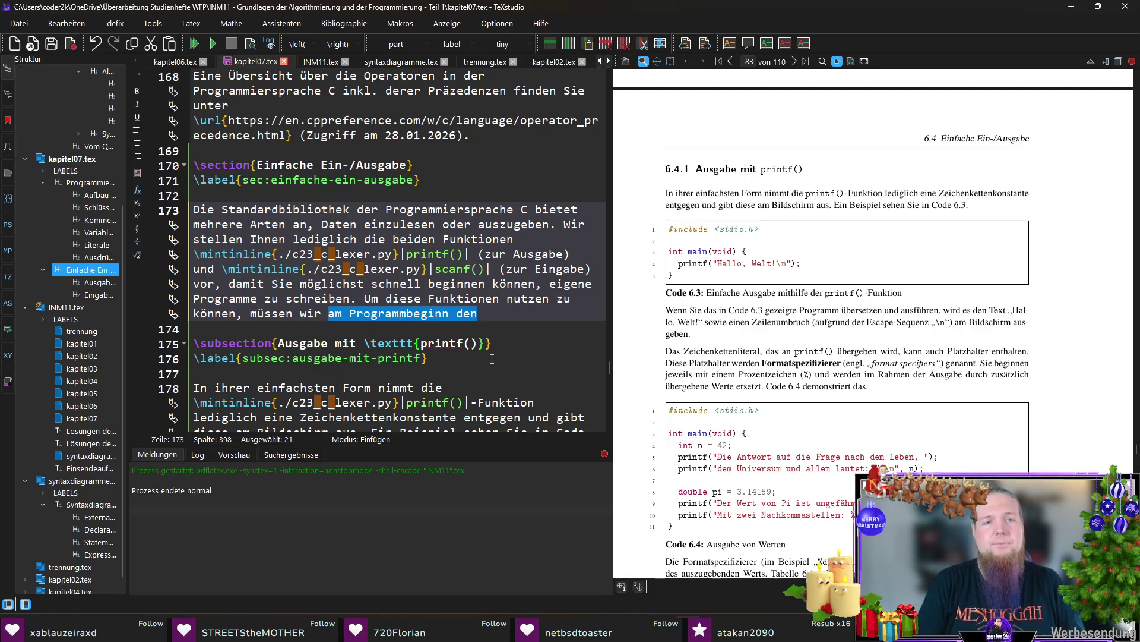
type("den C-P")
type("räprozessor anweisen, ")
type("die Inhalte der D")
type("atei \\")
type("tex")
key("Return")
type("stdio.h} ")
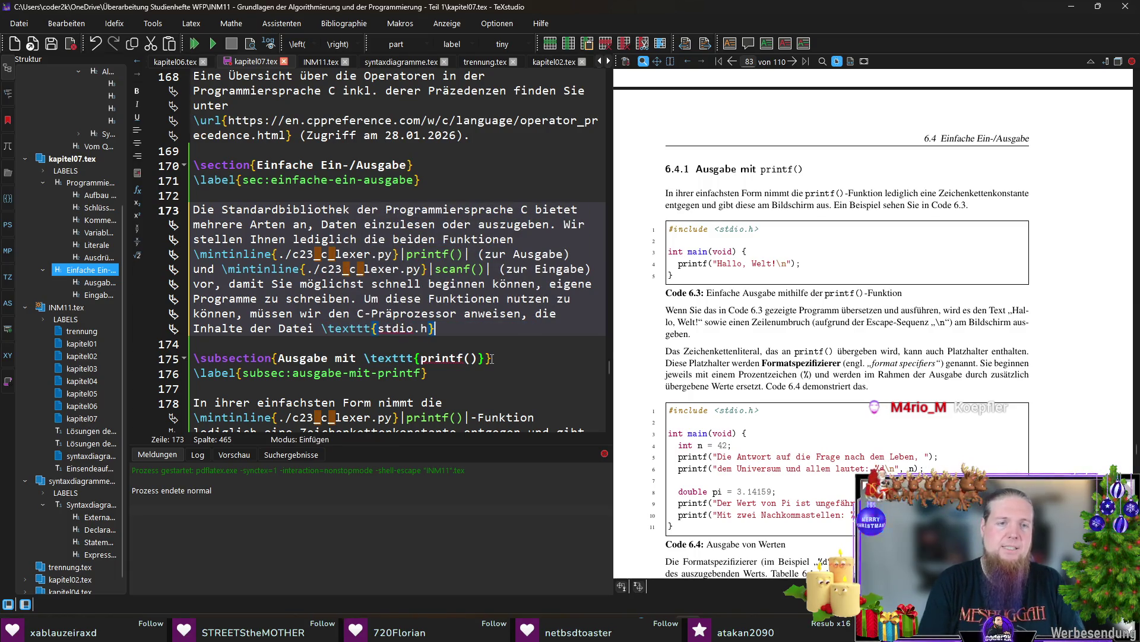
type("in uns")
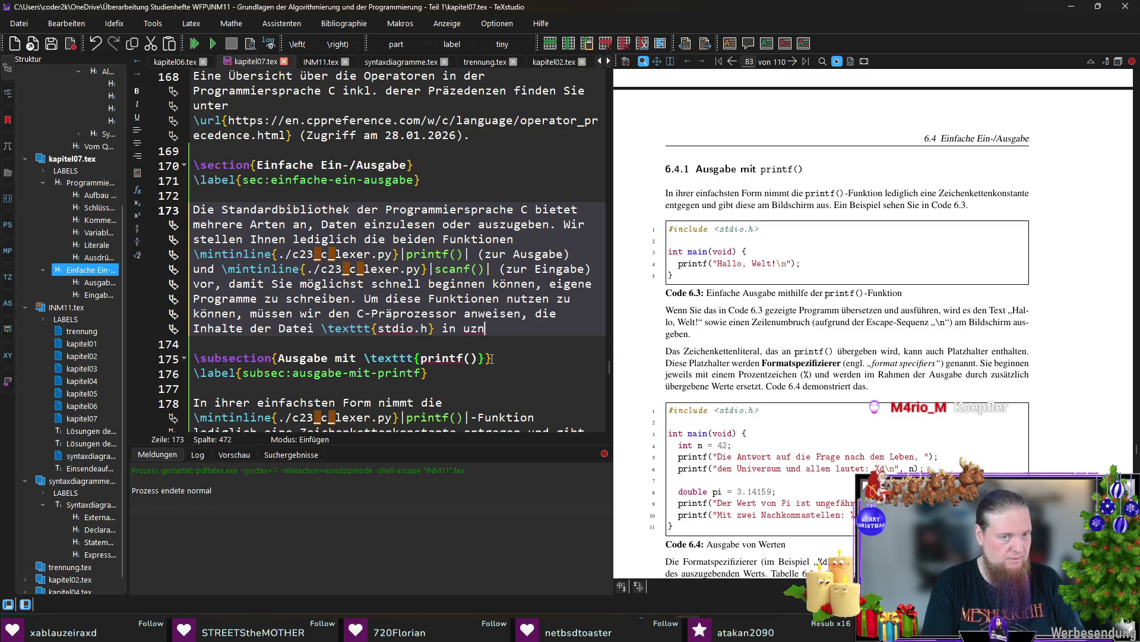
type("er Programm zu integrieren")
key("BackSpace")
type("ies geschieht mithilfe der Präprozessordirektive")
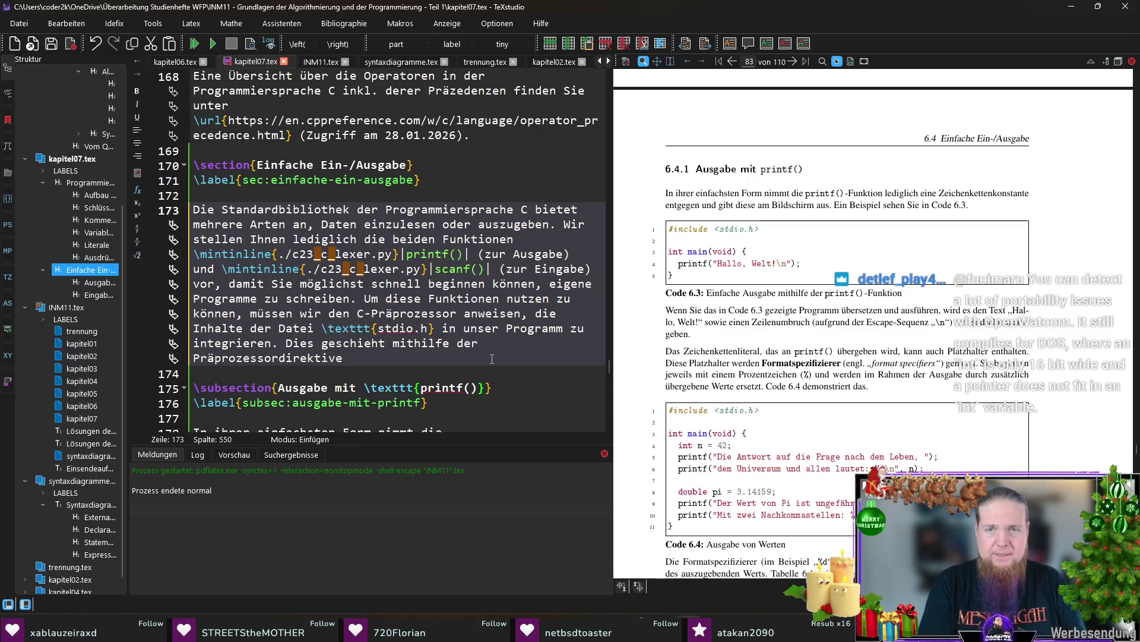
type(" „\\")
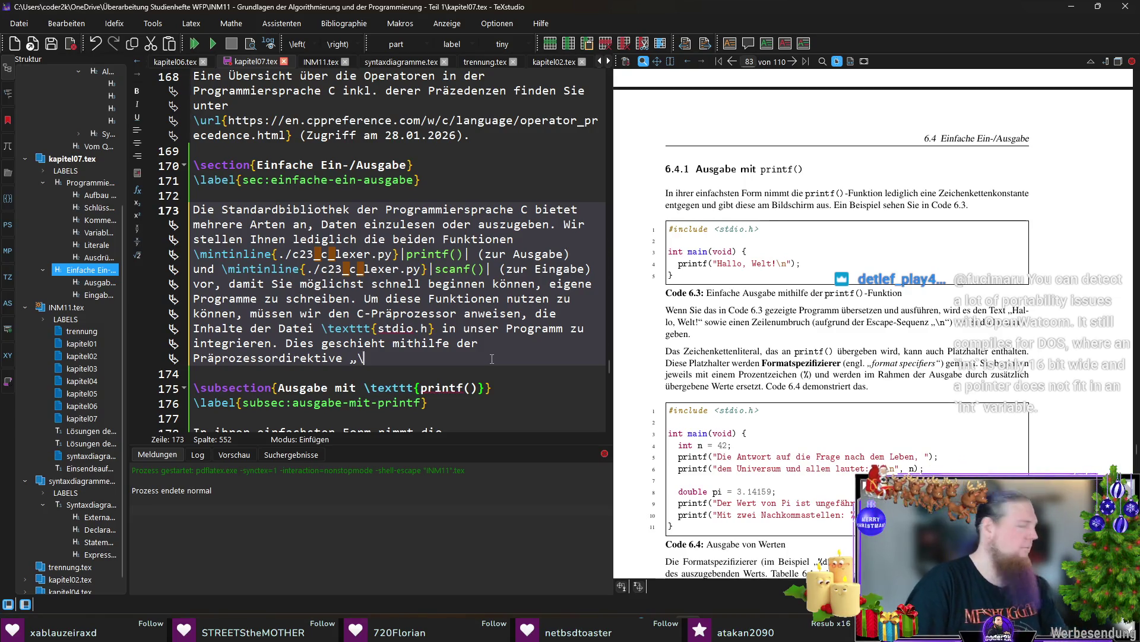
type("mint")
Add \mintinline{#include <stdio.h>} to the sentence, save kapitel07.tex and recompile
key("Return")
type("#include ")
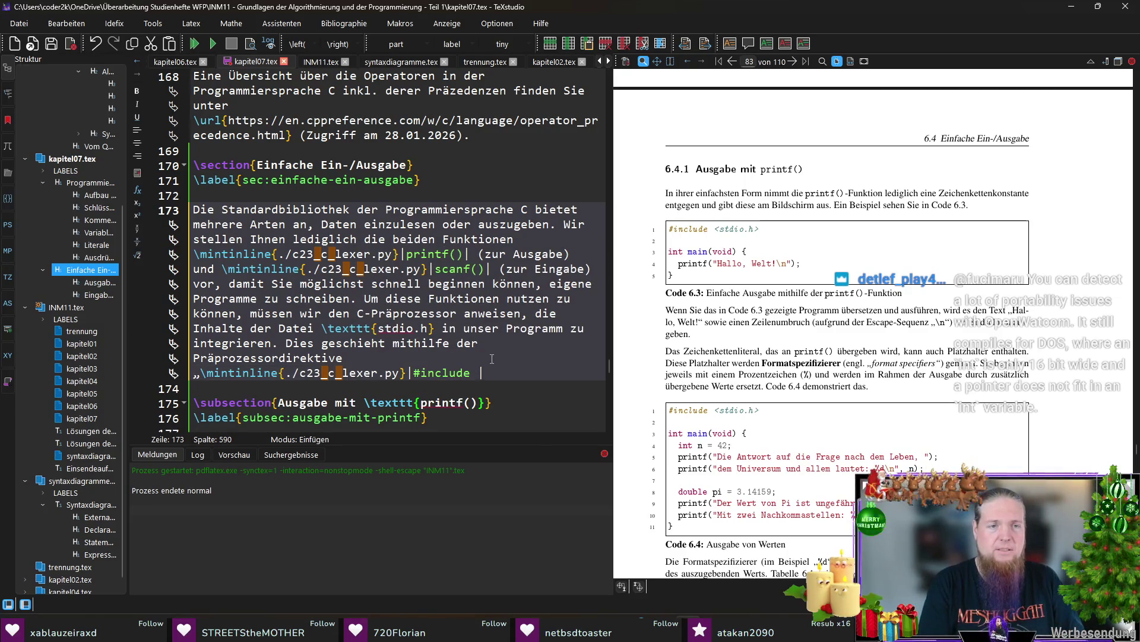
type("<stdi")
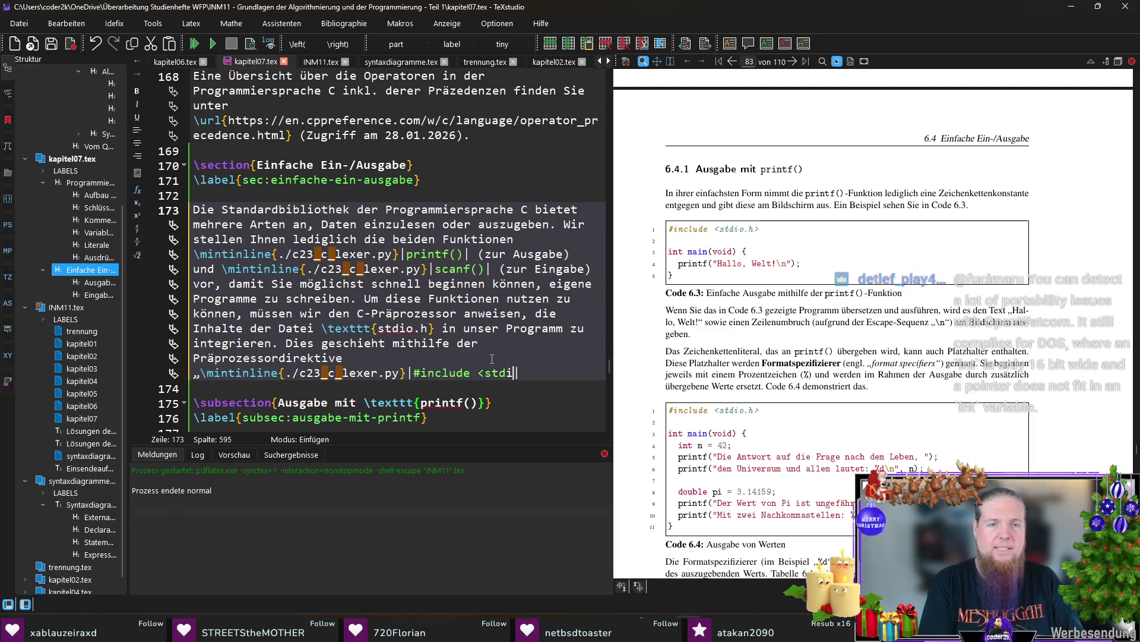
type("o.h>|")
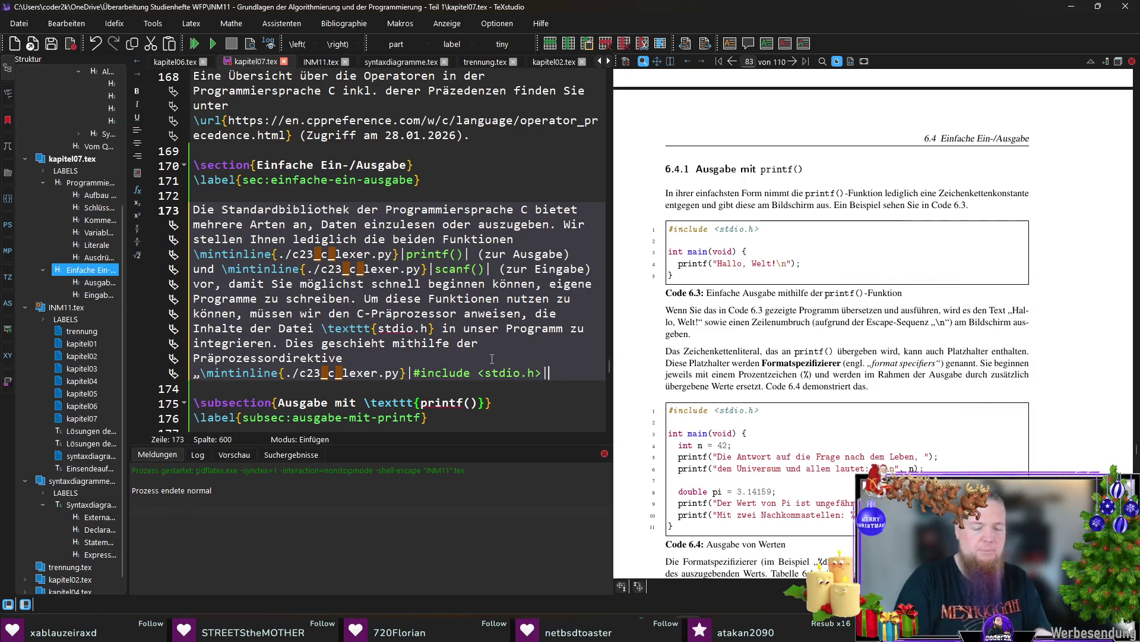
key("BackSpace")
type("|“.")
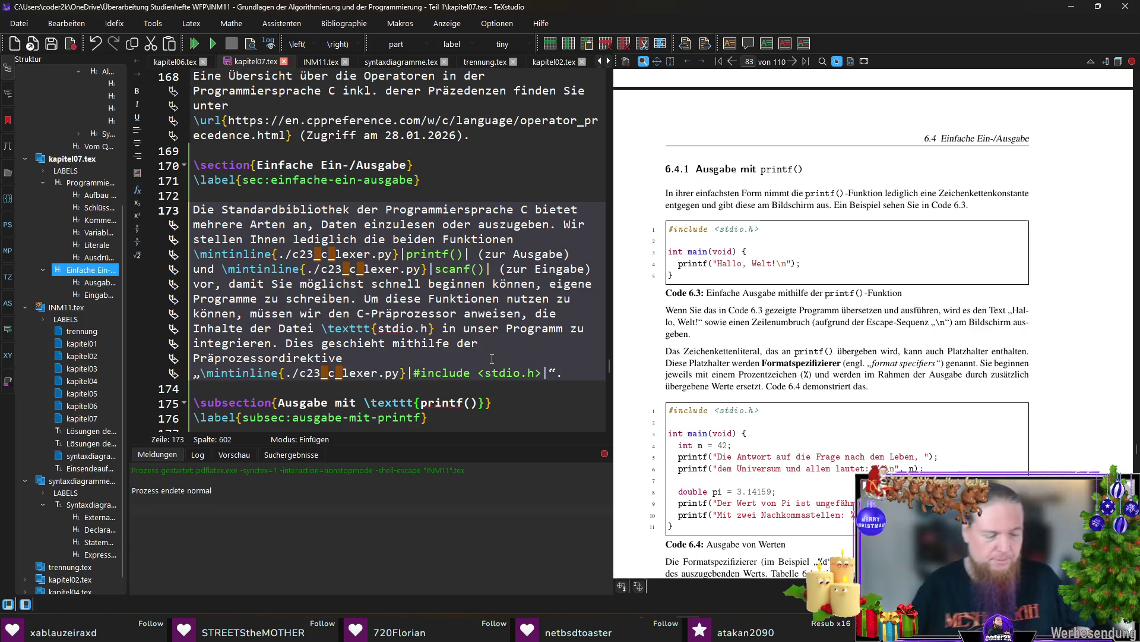
key("ctrl+s")
key("F5")
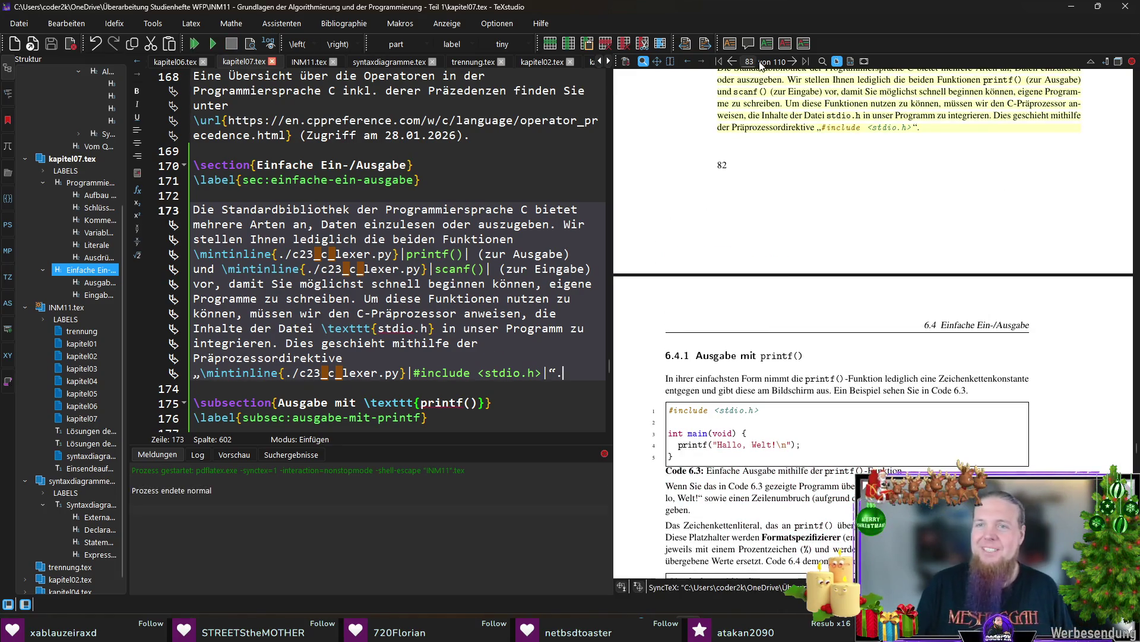
scroll(956, 271, "up", 1)
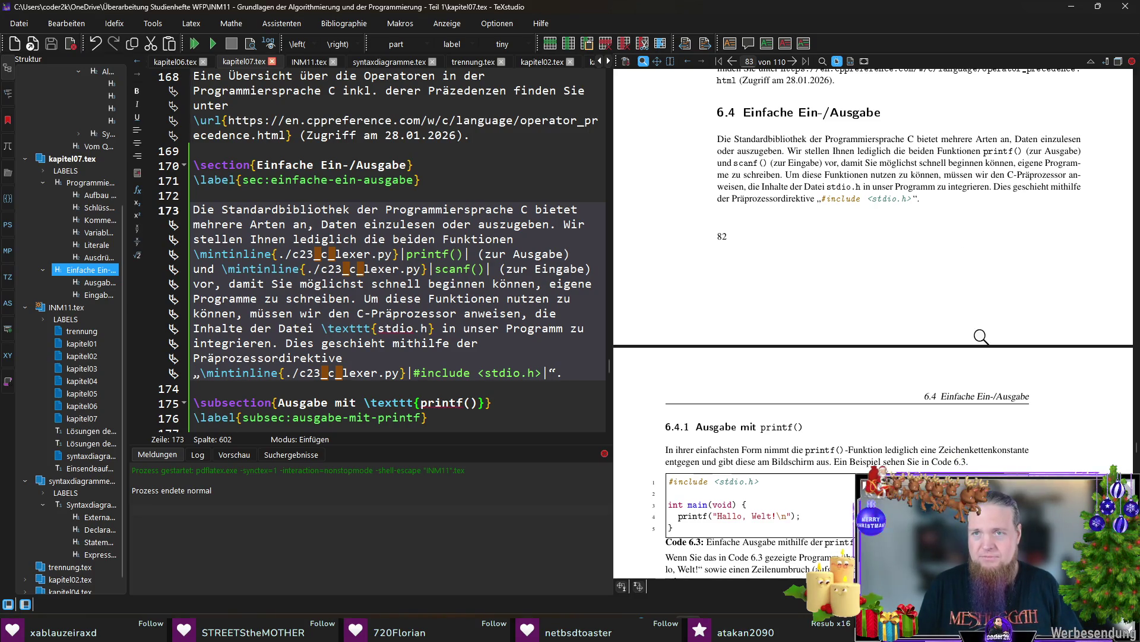
scroll(981, 336, "down", 5)
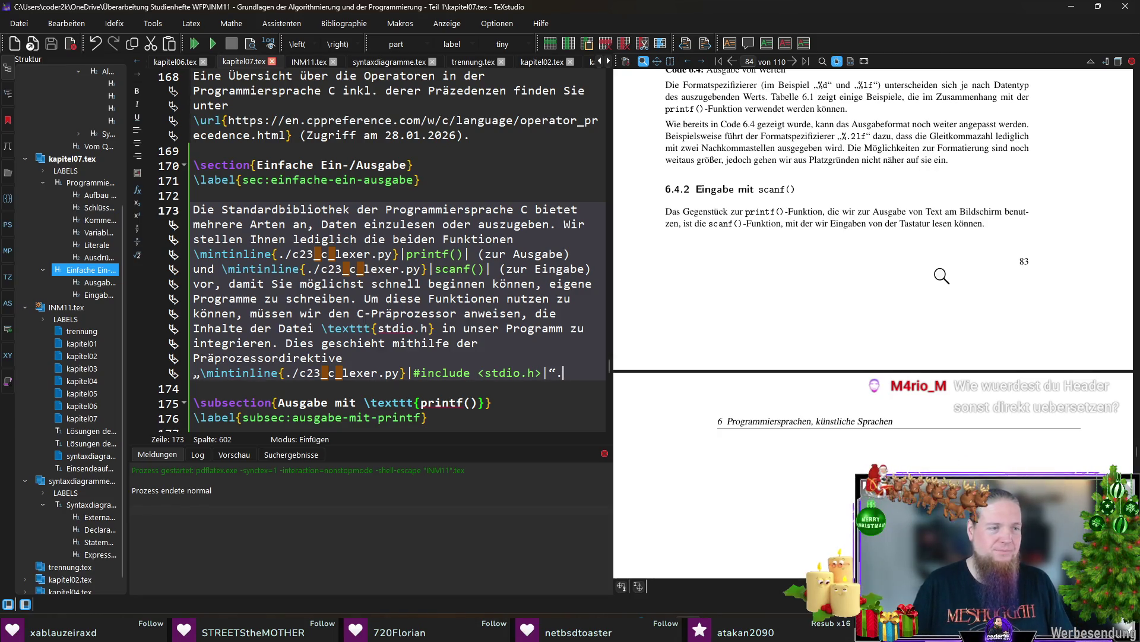
SyncTeX-jump from the scanf sentence in the PDF to its source line and place the caret at its end
left_click(976, 223, "ctrl")
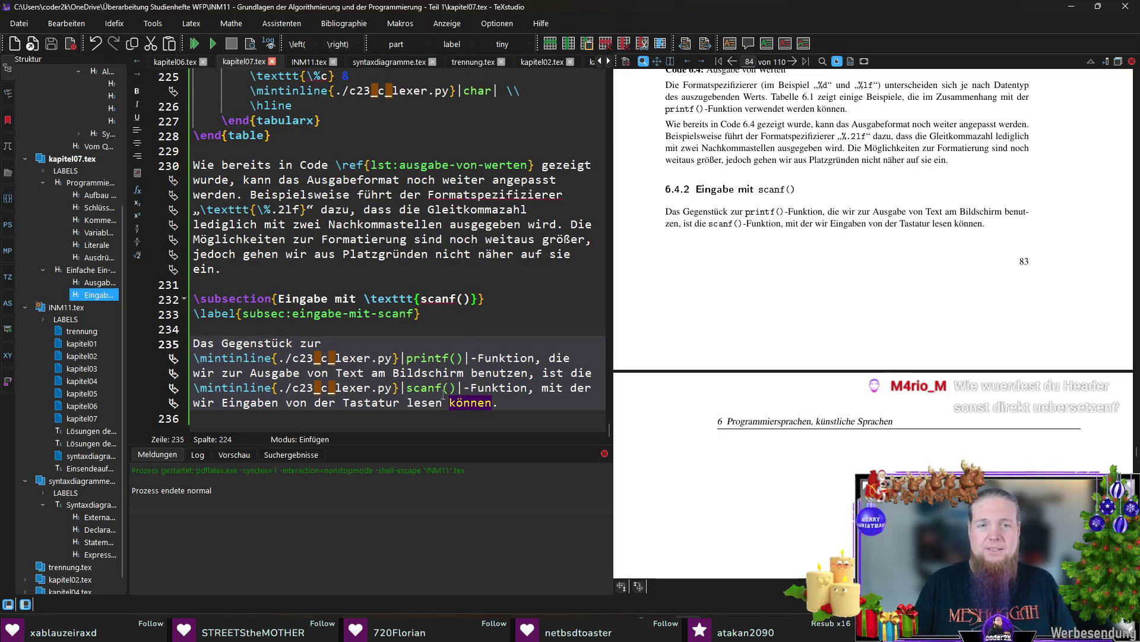
left_click(518, 403)
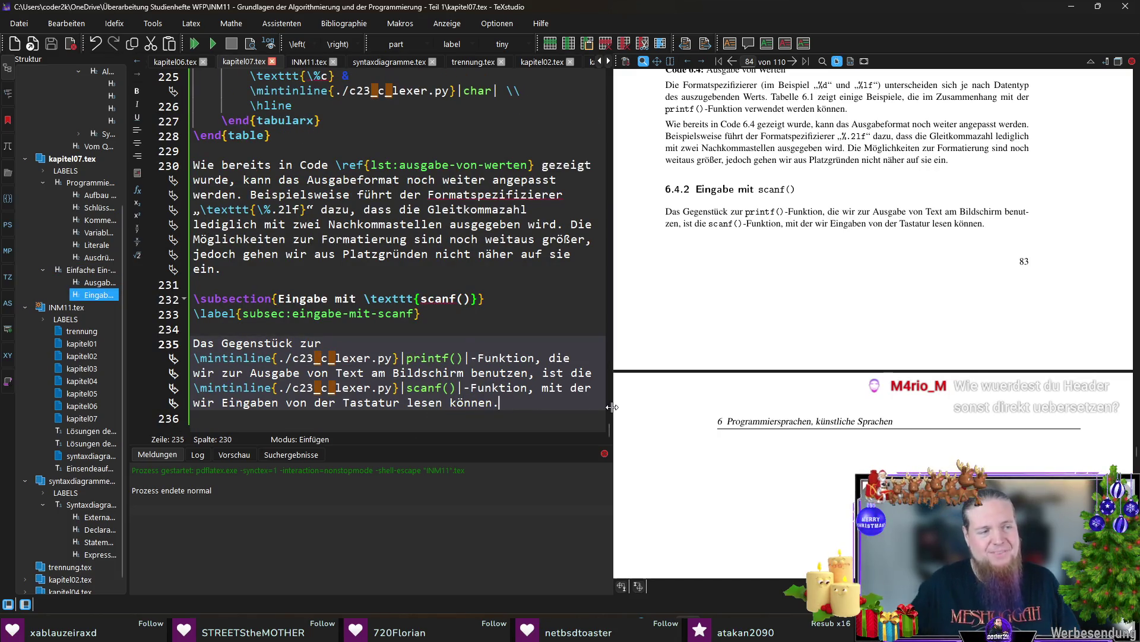
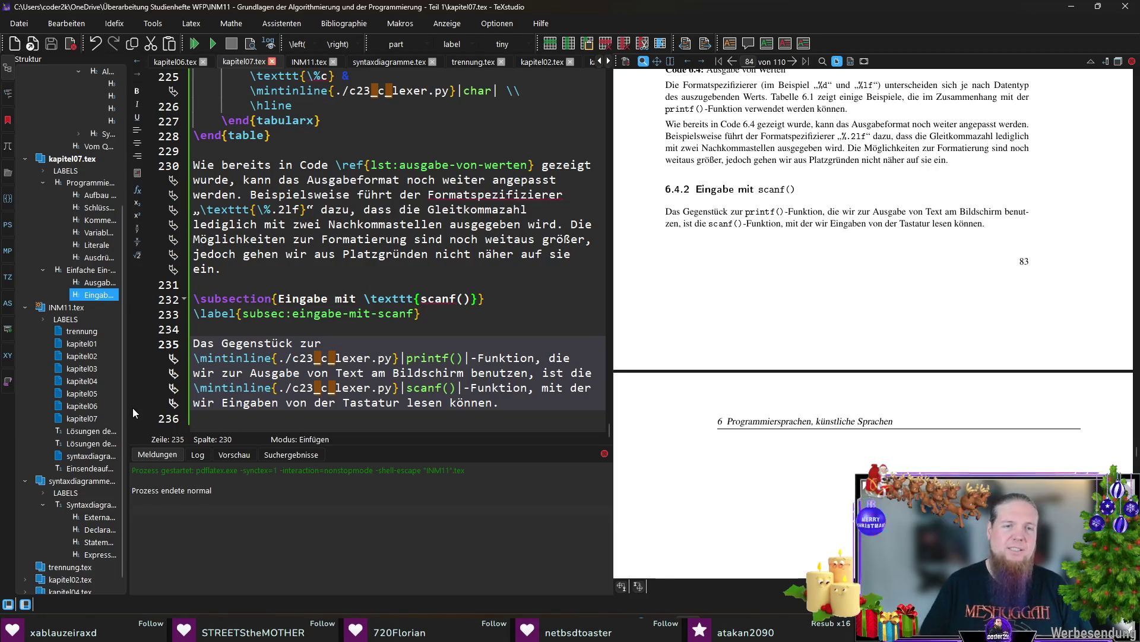
Delete the empty line 236 so the scanf introduction paragraph ends the section
left_click(526, 422)
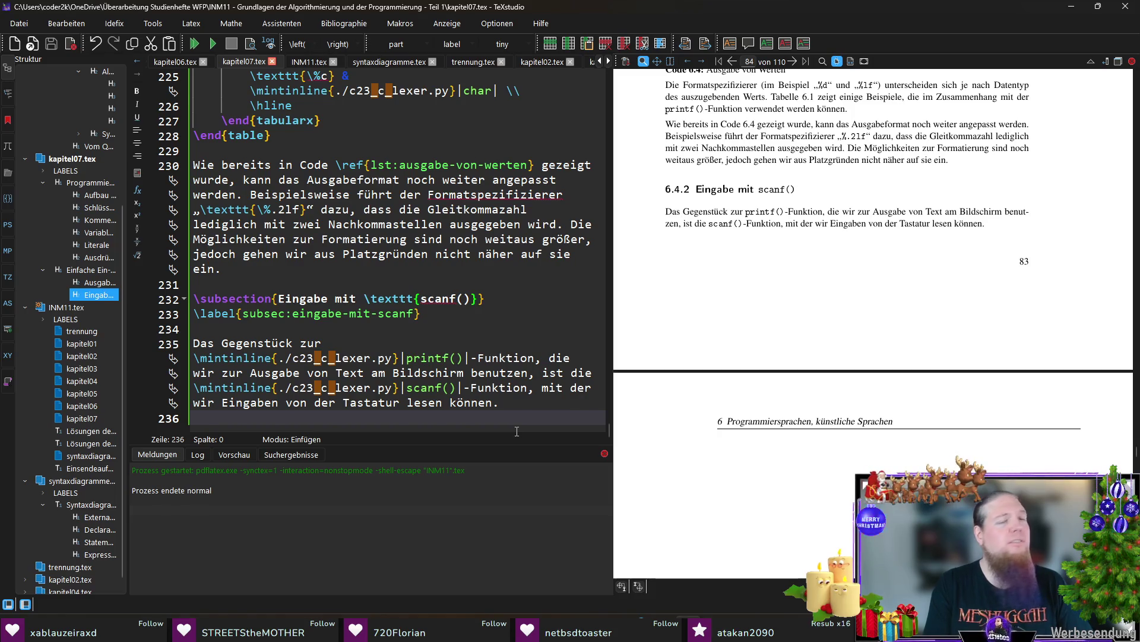
key("BackSpace")
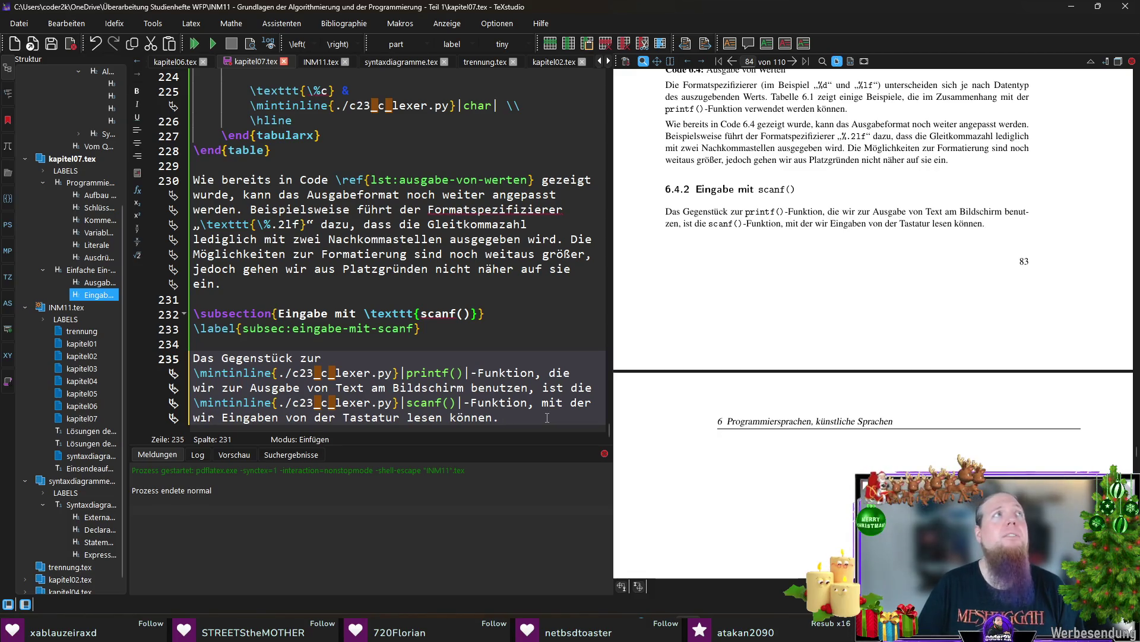
type("Bei")
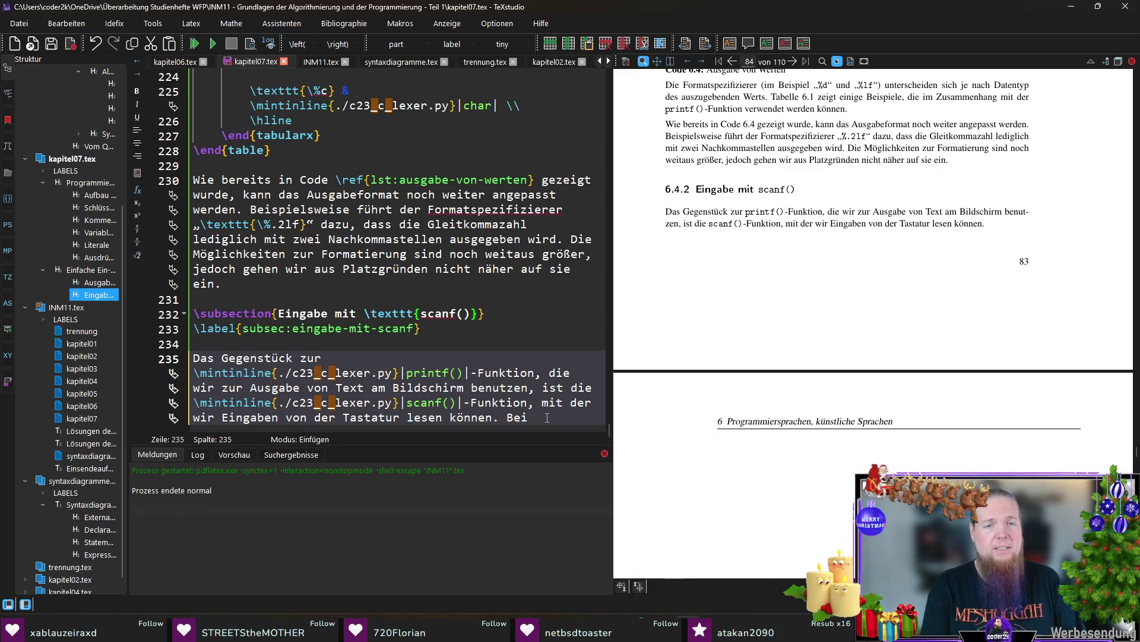
type(" der Benutzung der ")
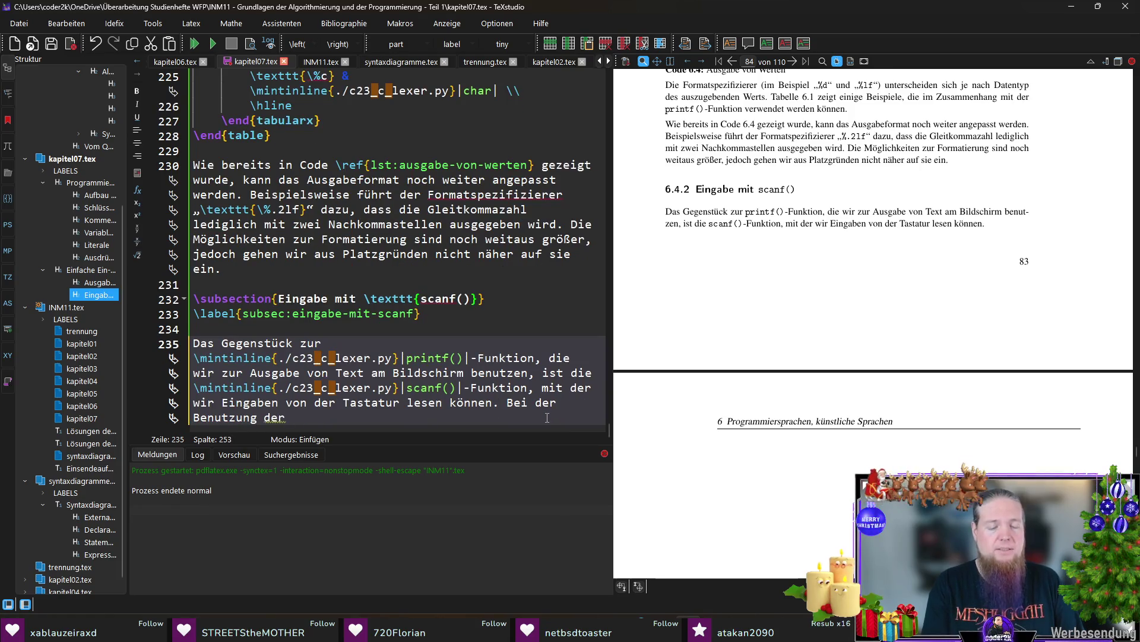
type("min")
Write that scanf() requires the bold "Addressoperator" in German quotes
key("Return")
type("scanf()|-")
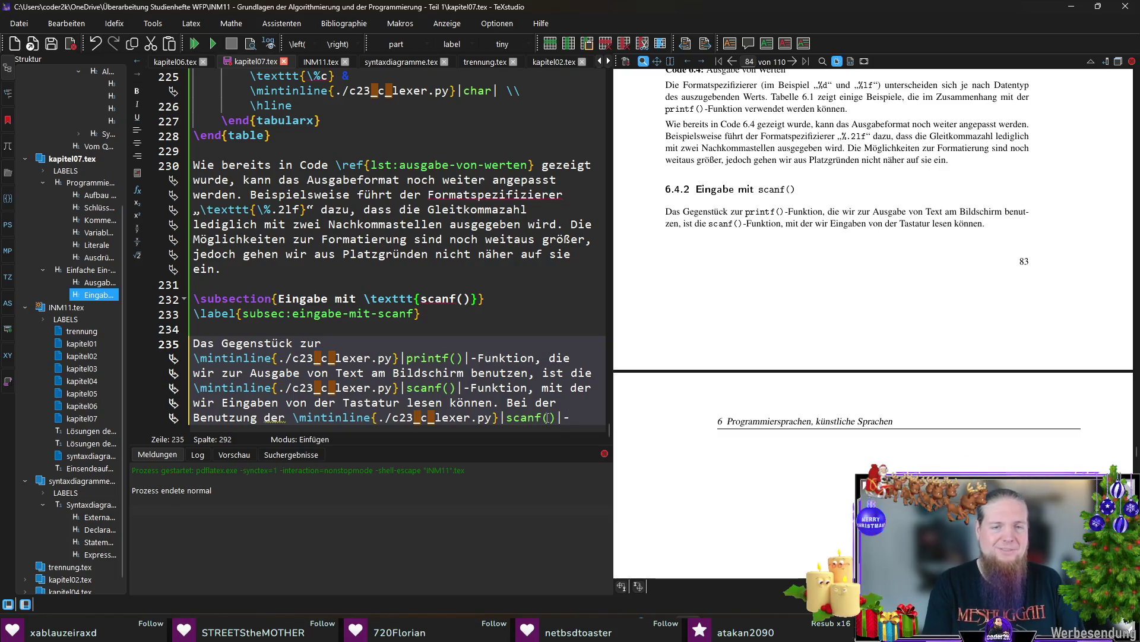
type("Funktion müssen wir lediglich beachten, dass wir")
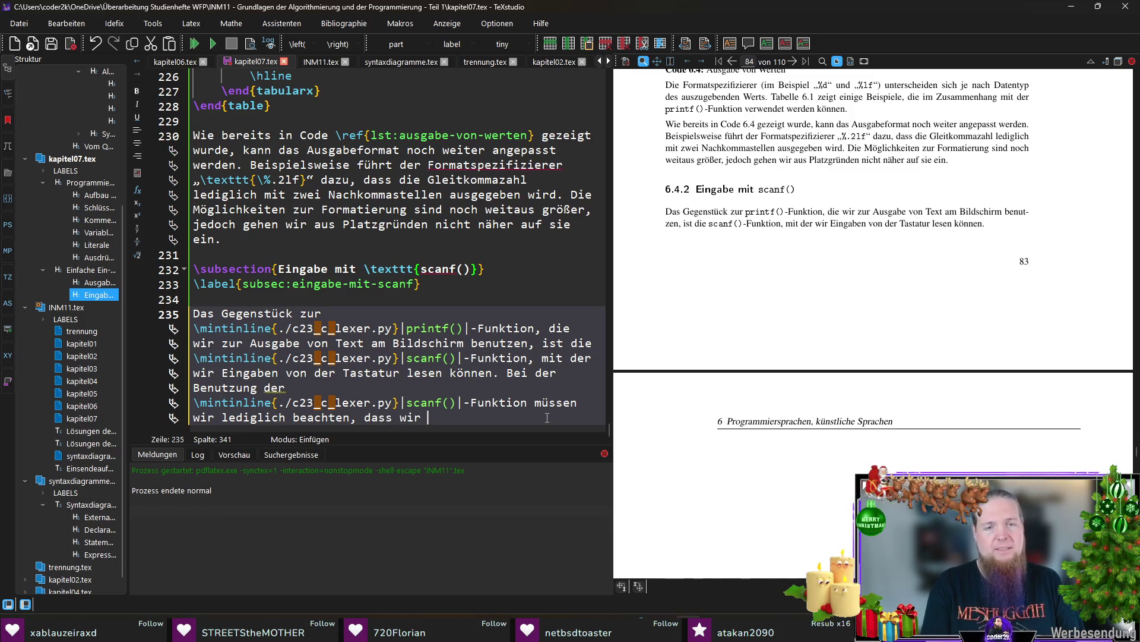
type("den ")
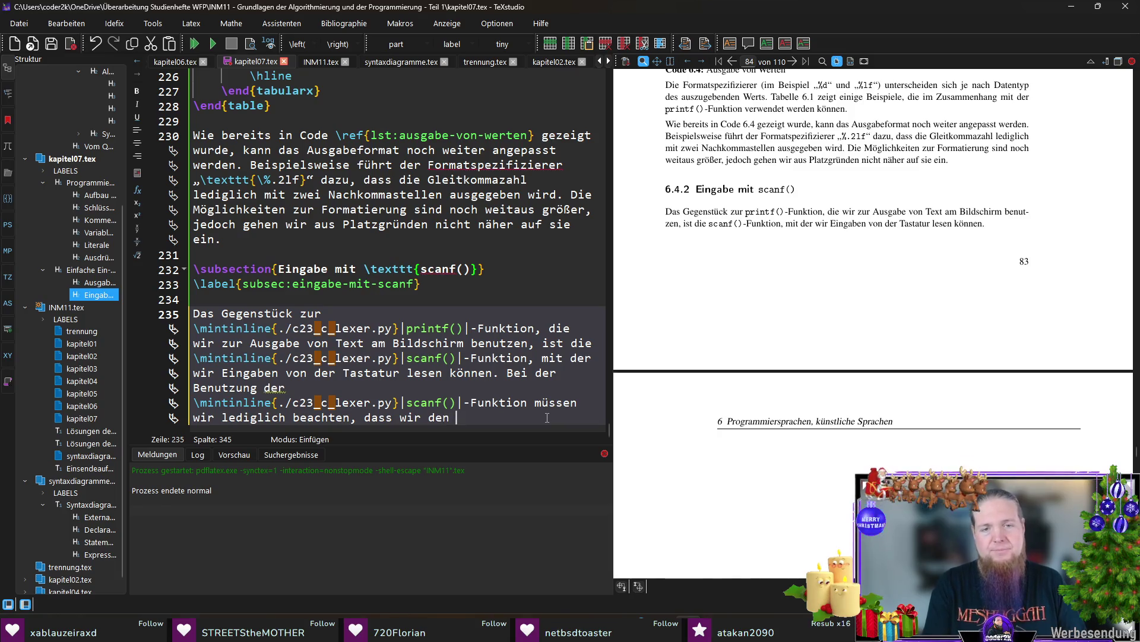
type("sog. ")
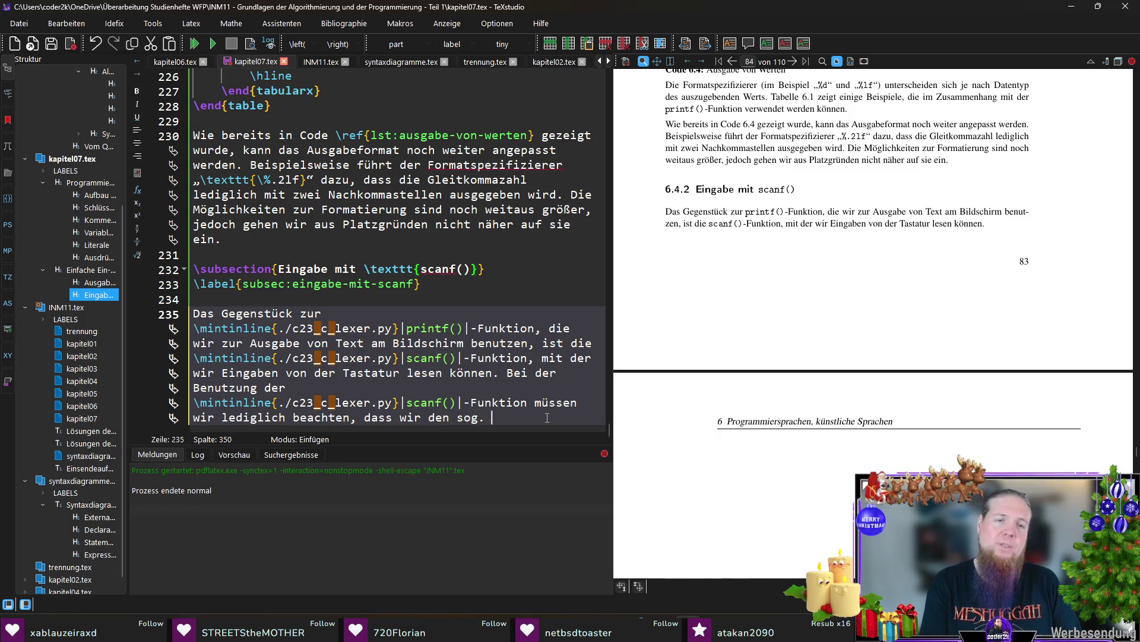
type("„")
type("\textbf{Addre")
key("BackSpace")
key("BackSpace")
type("ressoperator")
type("“")
key("BackSpace")
key("Right")
type("“")
type("(")
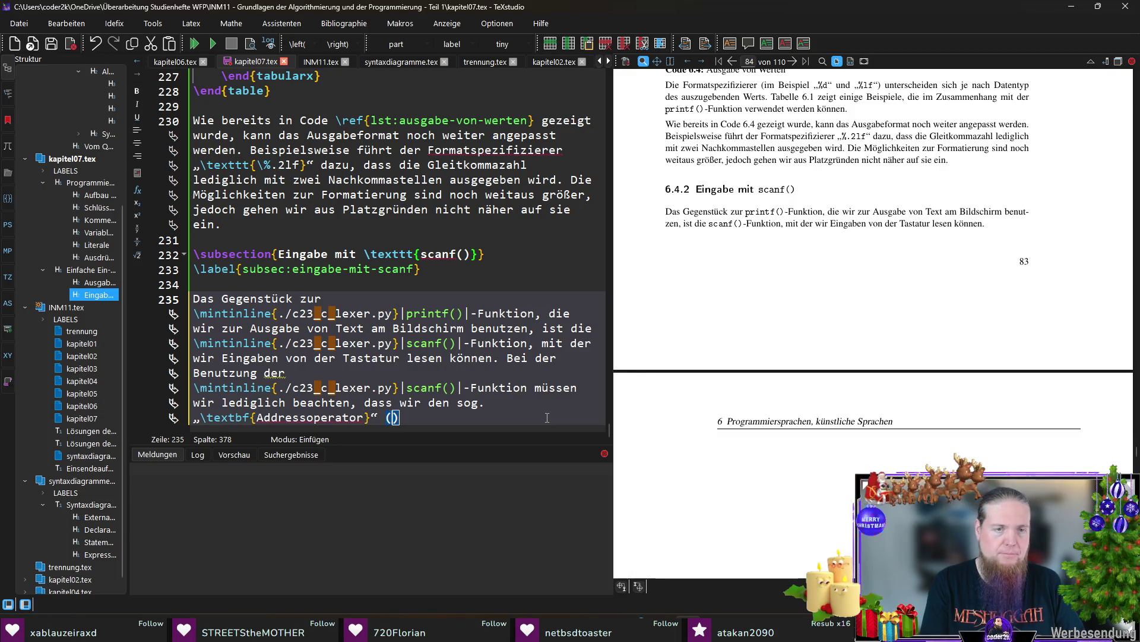
Add (&) as inline code and finish the sentence that it must precede the variables read into
key("ctrl+v")
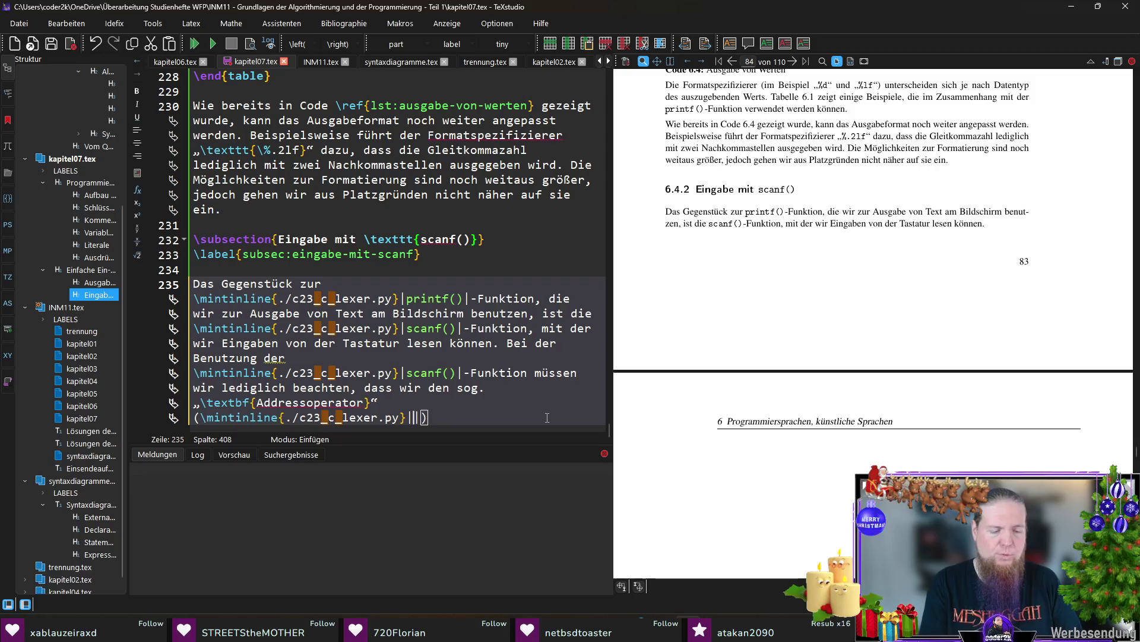
type("&")
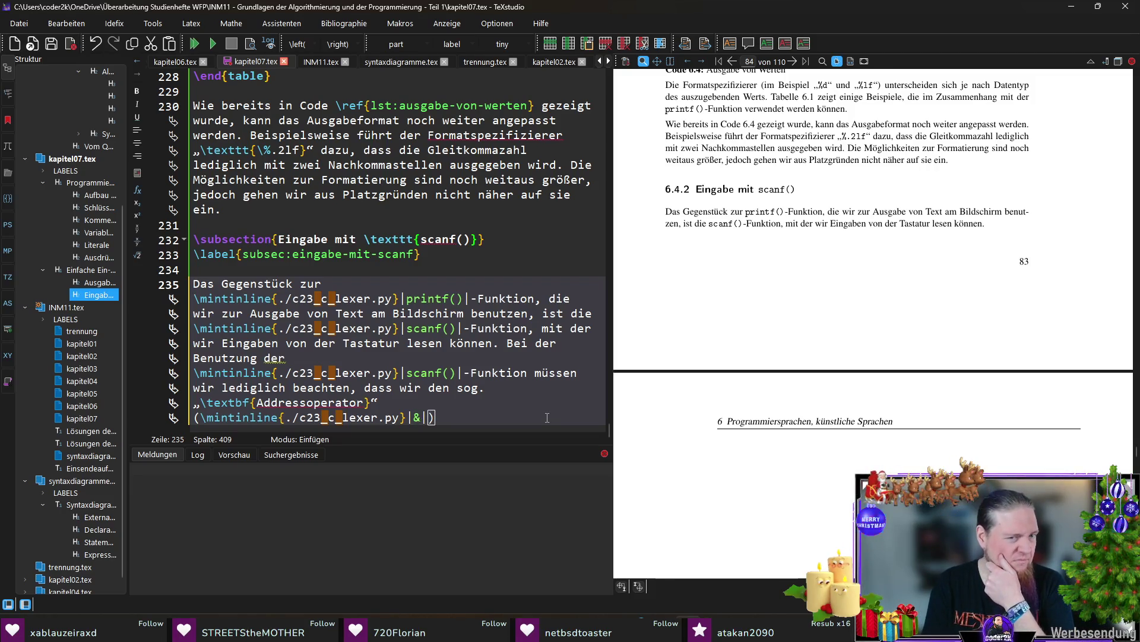
key("Home")
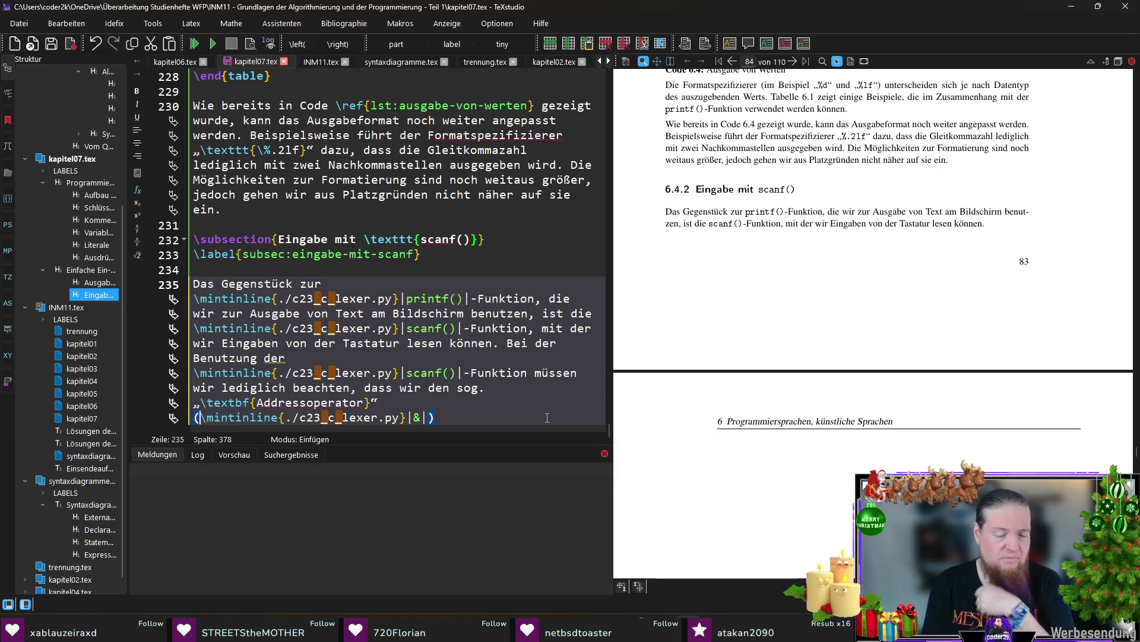
type("„")
key("End")
key("Left")
type("“")
key("Right")
type("vor")
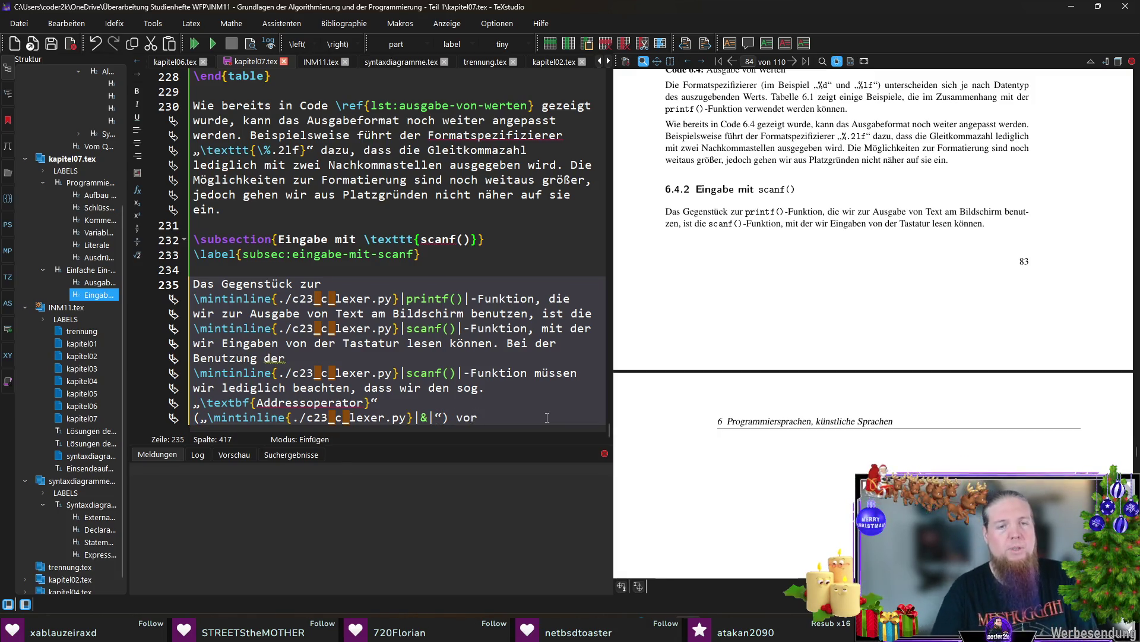
type(" die Variablen schreiben müssen, in die ")
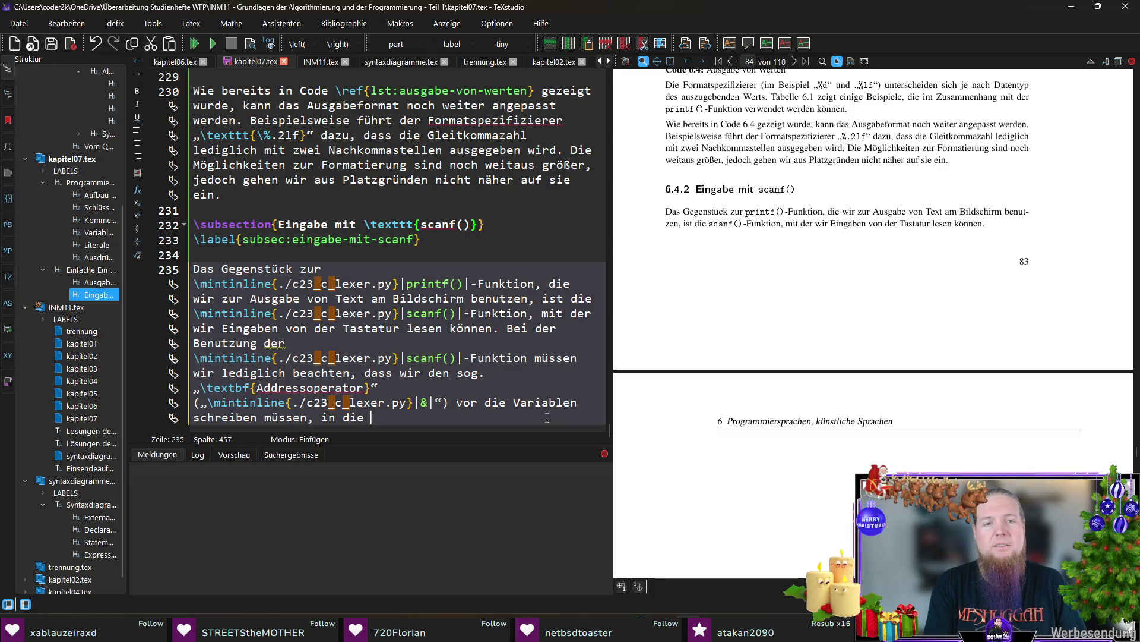
type("wir Werte ")
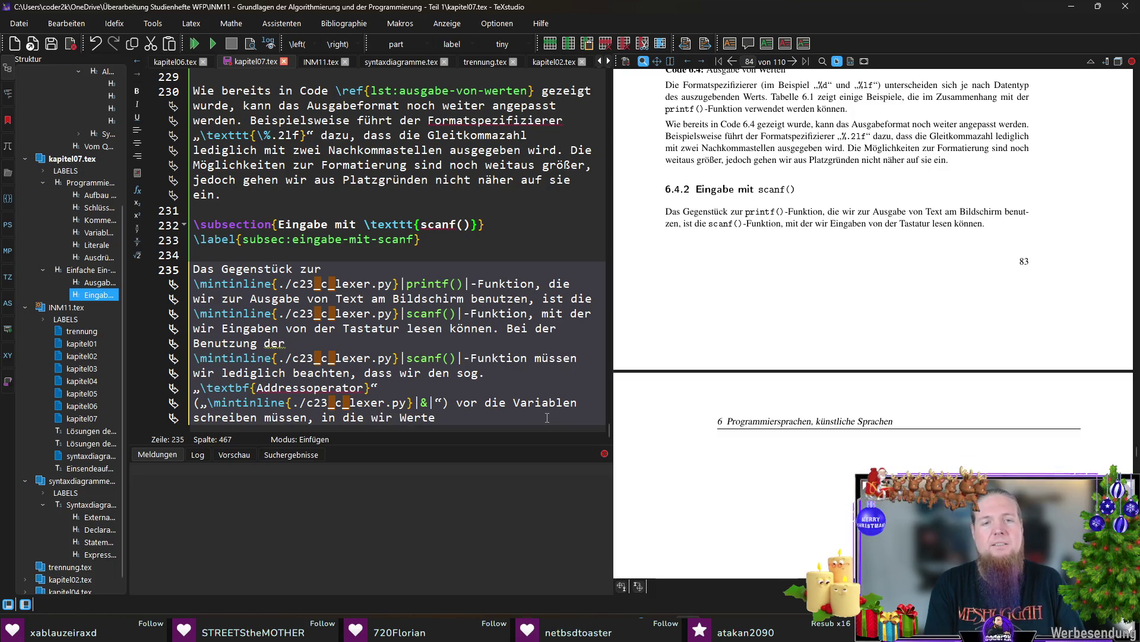
type("einlesen wollen.")
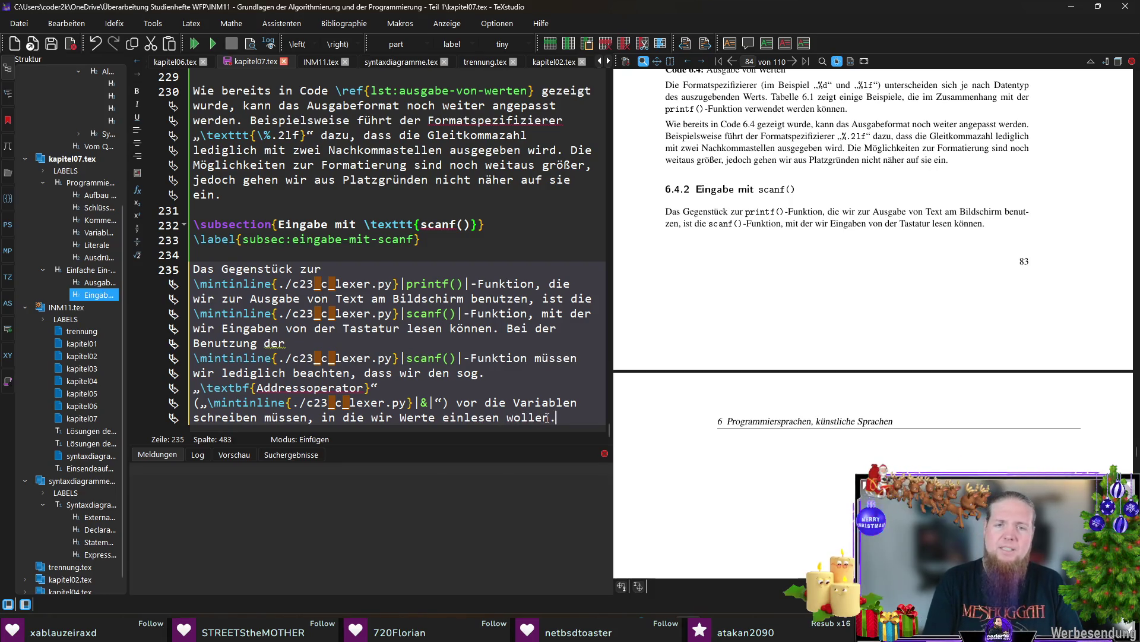
key("Return")
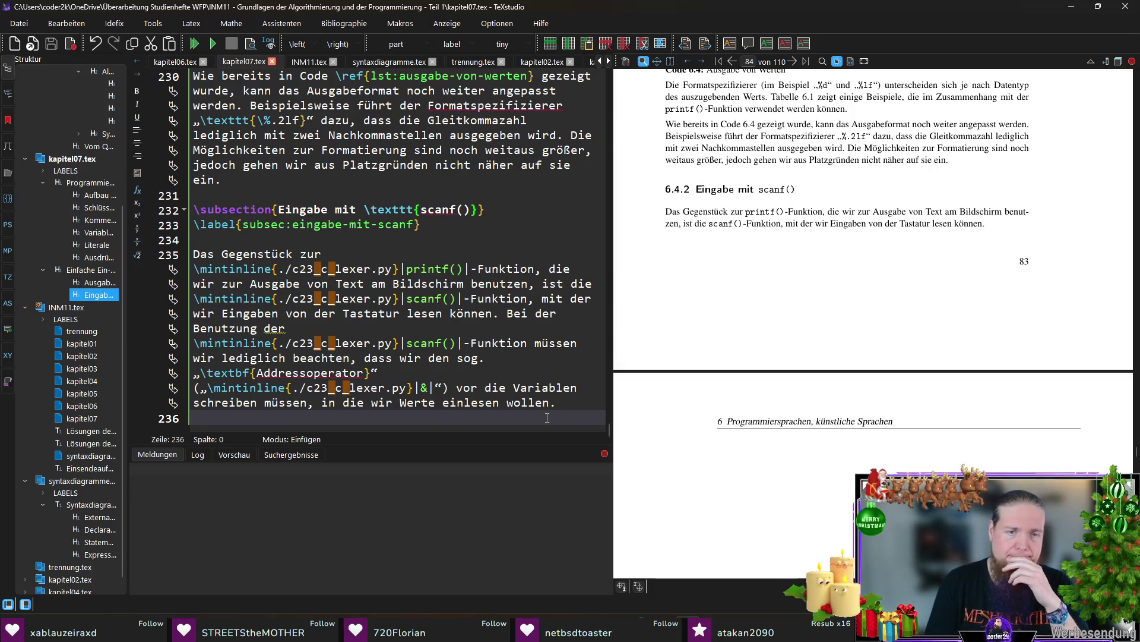
Add the sentence that this only makes sense once \textit{Zeiger} are known, citing \ref{todo}
key("Left")
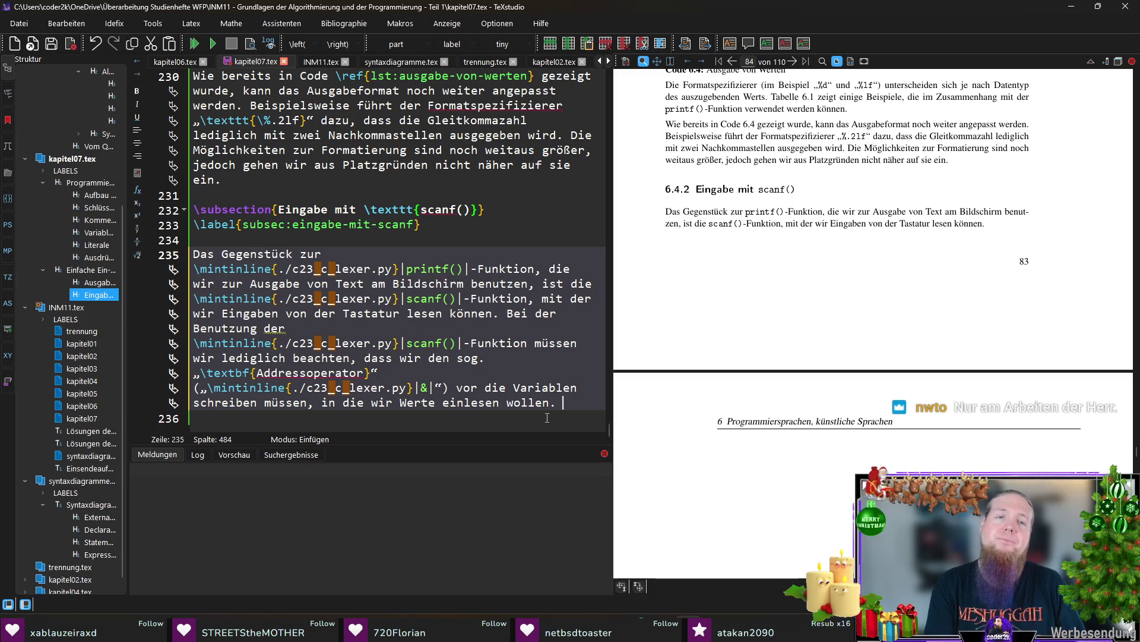
type("Das müssen wir")
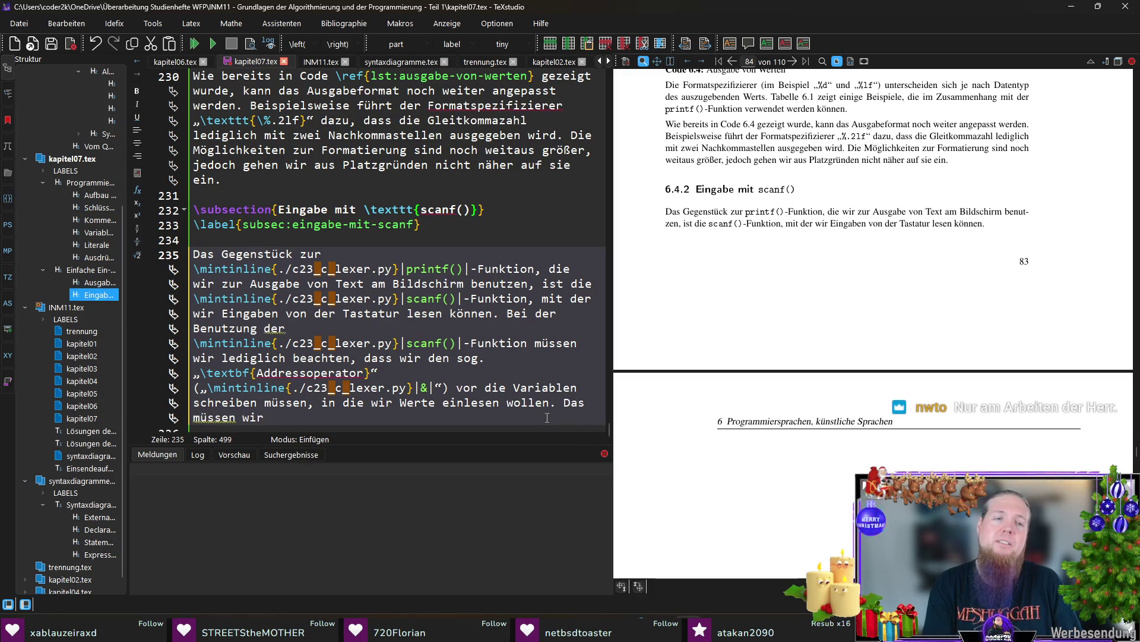
key("ctrl+BackSpace")
key("ctrl+BackSpace")
key("ctrl+BackSpace")
type("Warum das notwendig ist,können wir erst erlä")
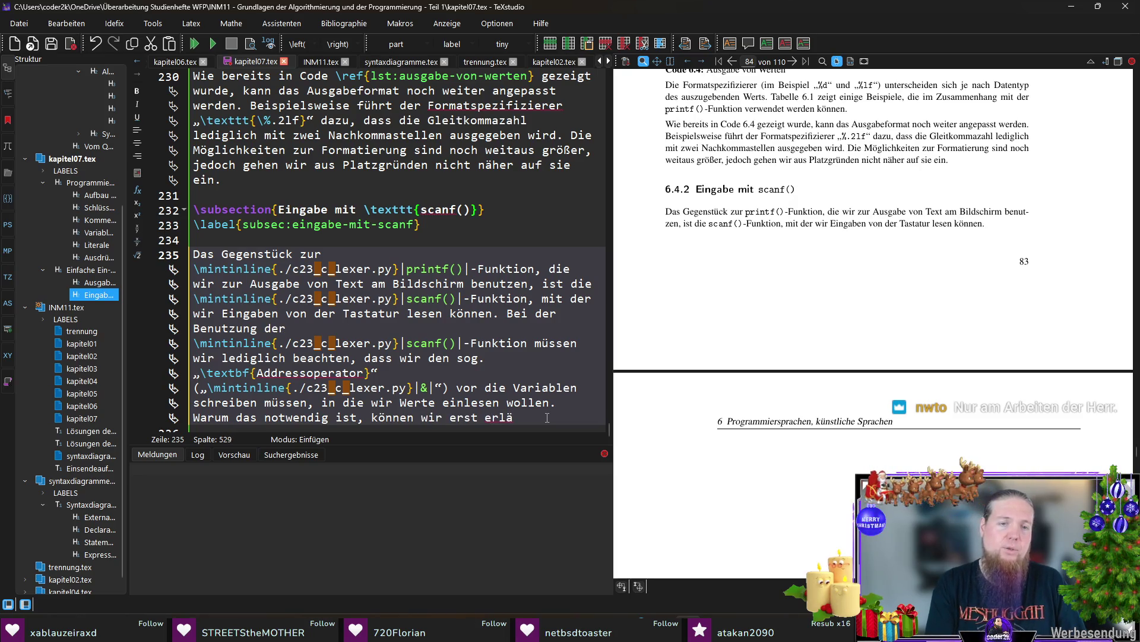
type("utern, ")
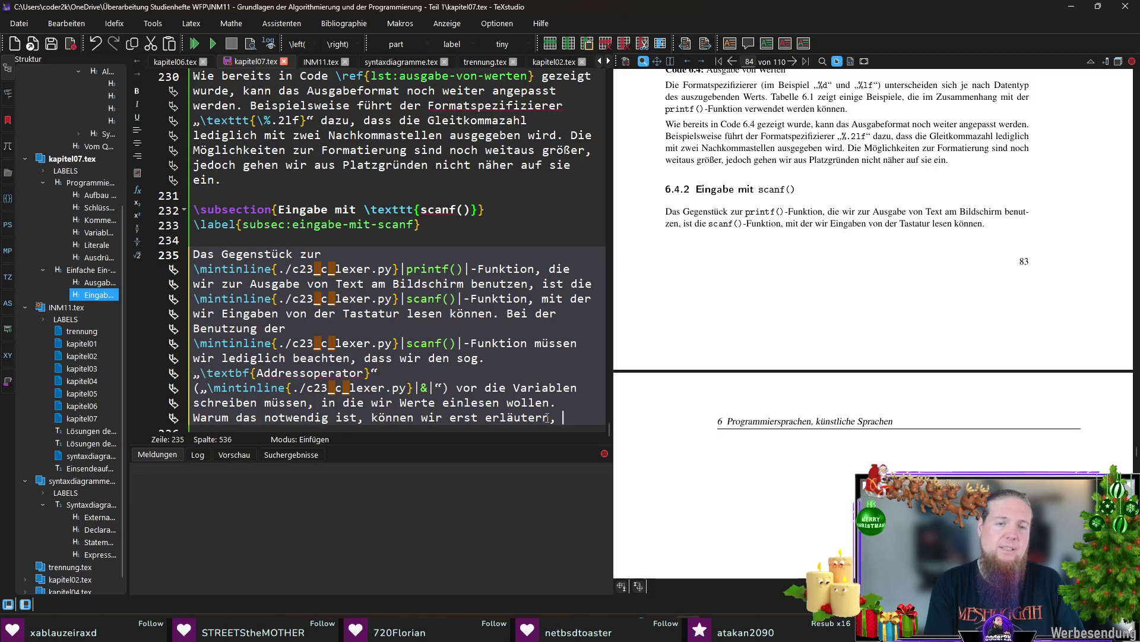
type("wenn wir ")
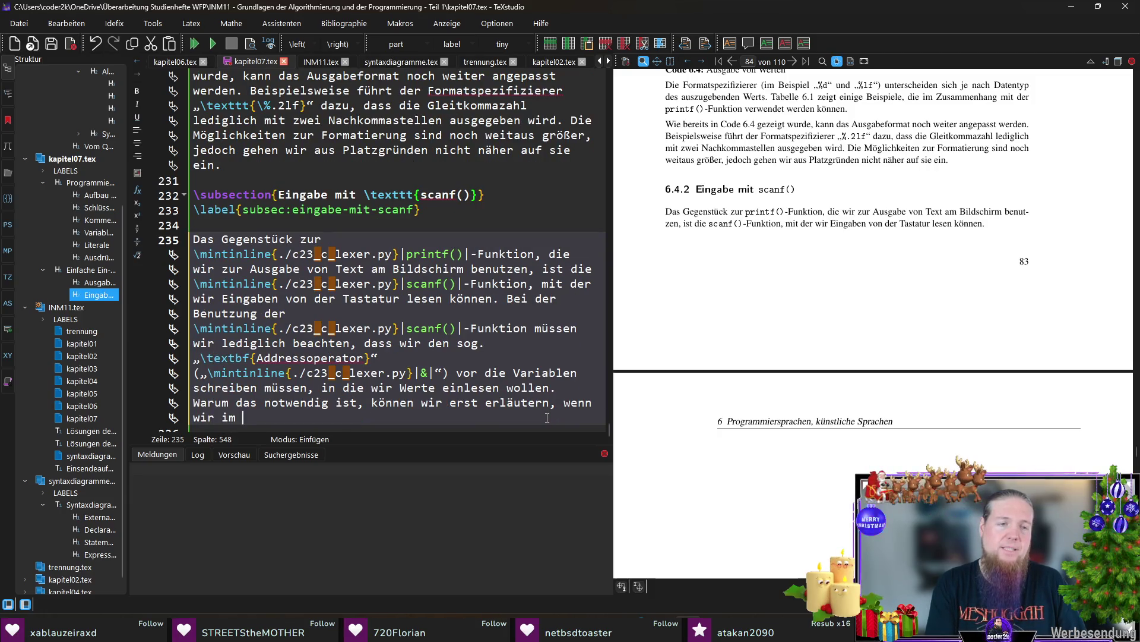
type("mit dem Konzept der")
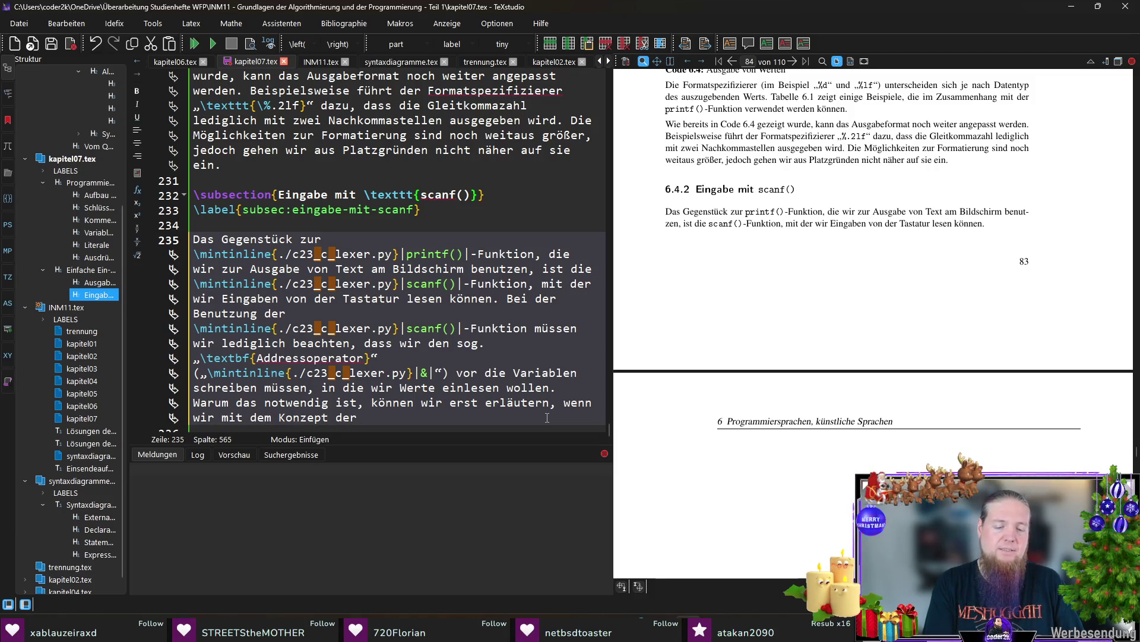
type("\textit{Zeiger} vertraut sind (siehe Studienheft \\r\ref{todo}).")
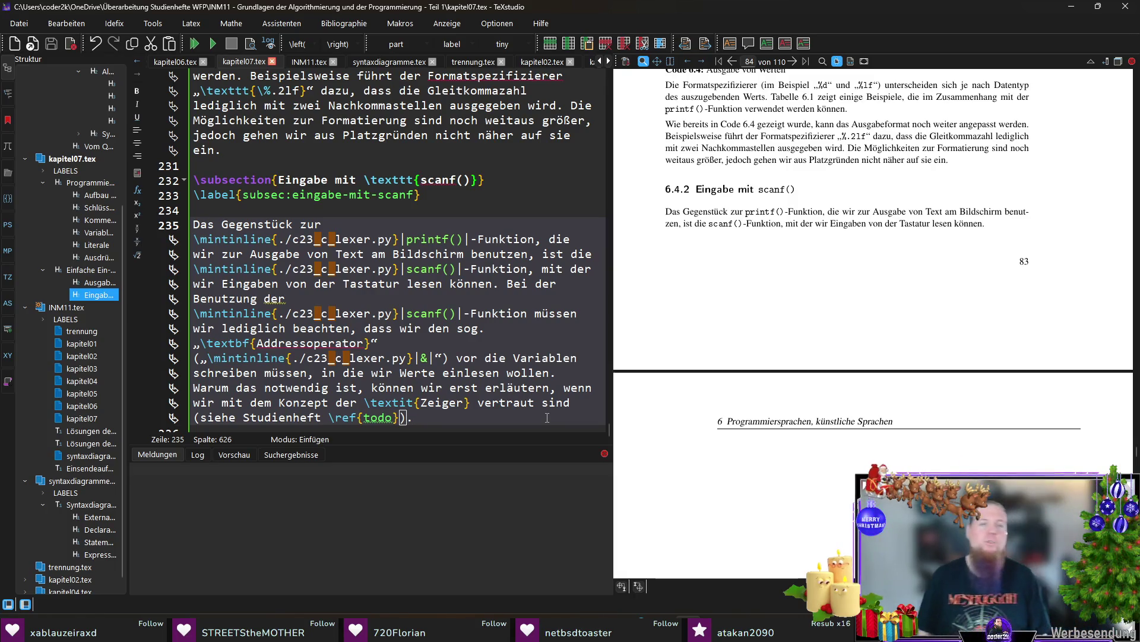
key("Return")
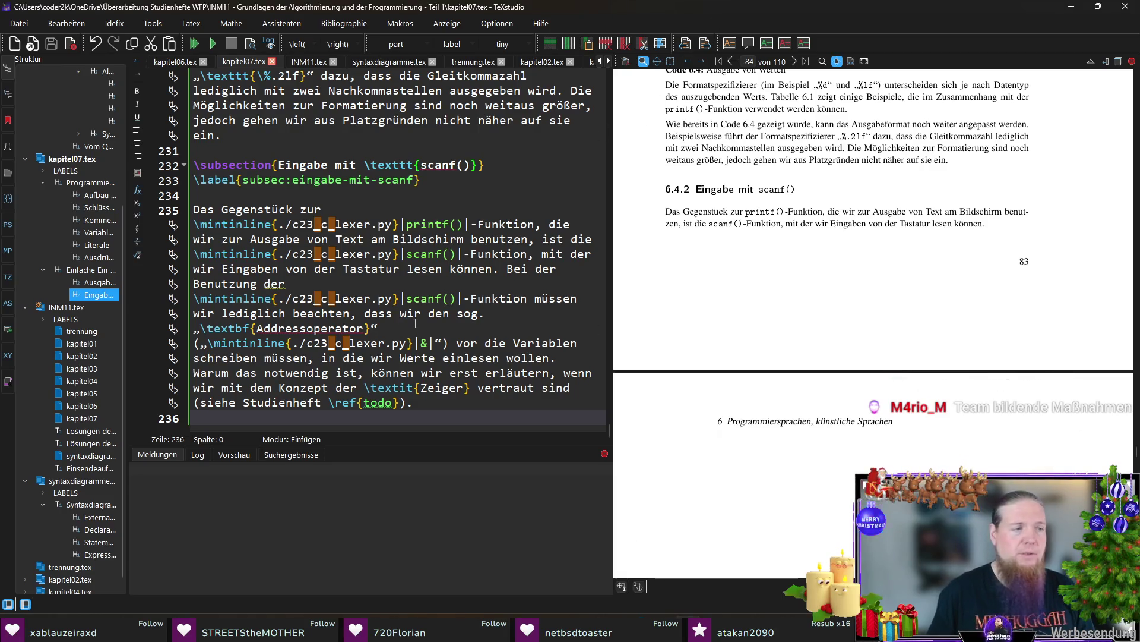
Write a trial follow-up sentence, delete it again, and switch to VS Code
left_click(442, 404)
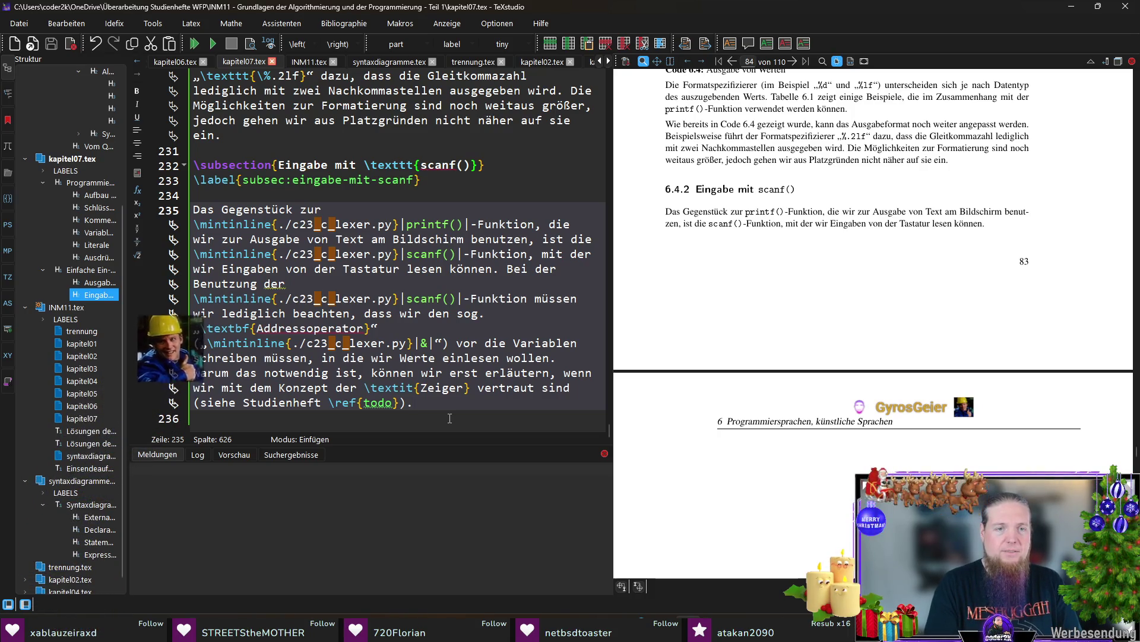
type(" Für den Moment nehmen wir")
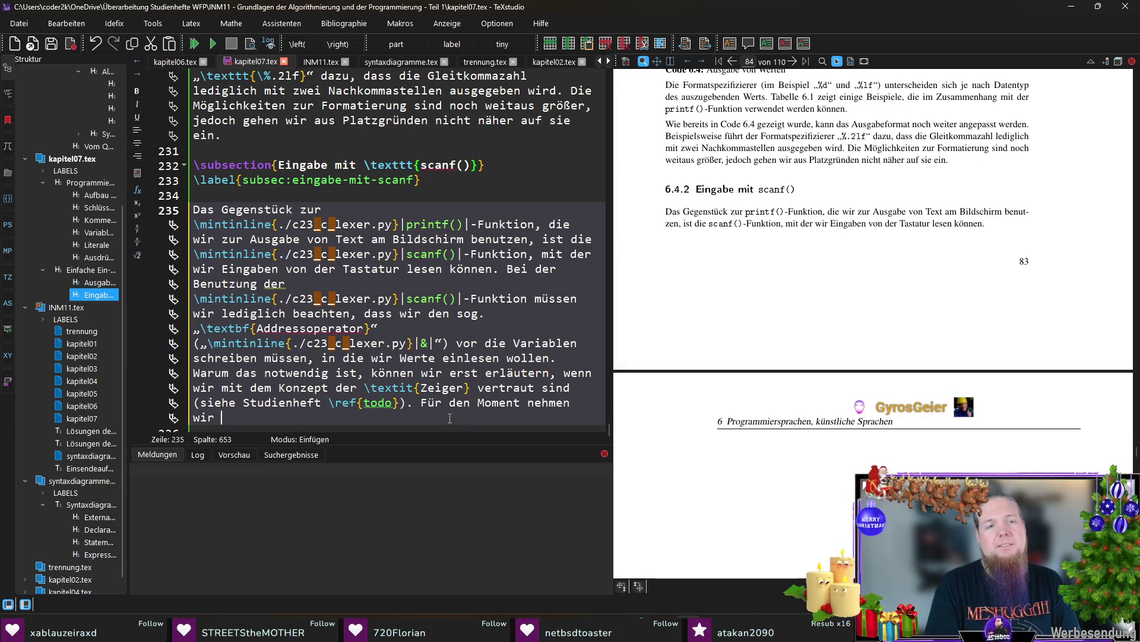
key("ctrl+shift+Left")
key("ctrl+shift+Left")
key("ctrl+shift+Left")
key("ctrl+shift+Left")
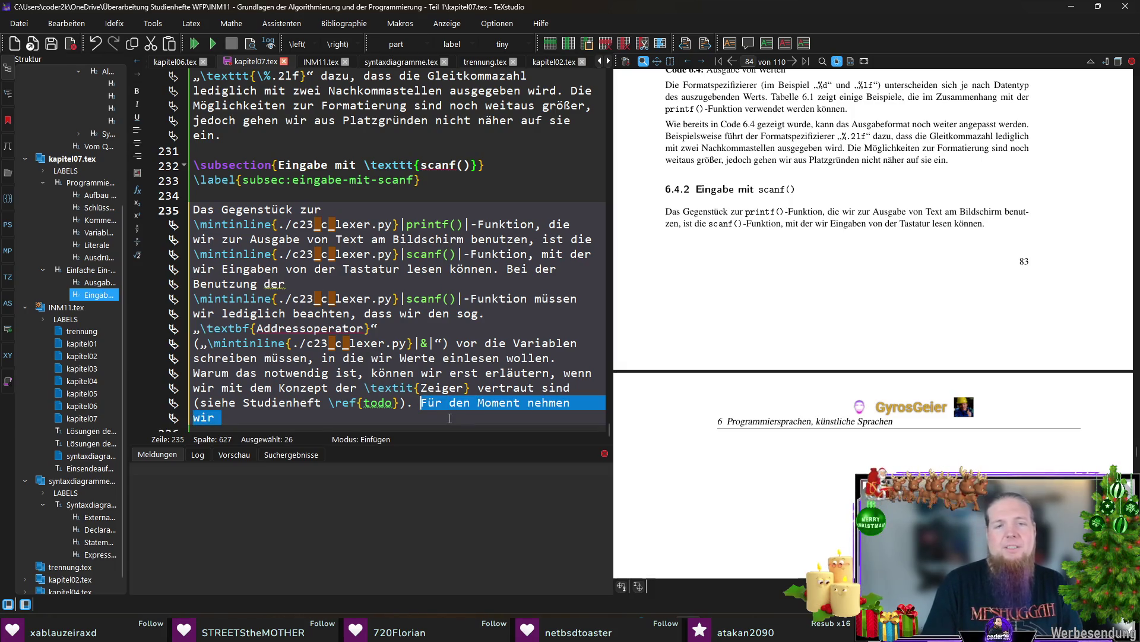
key("BackSpace")
key("BackSpace")
key("BackSpace")
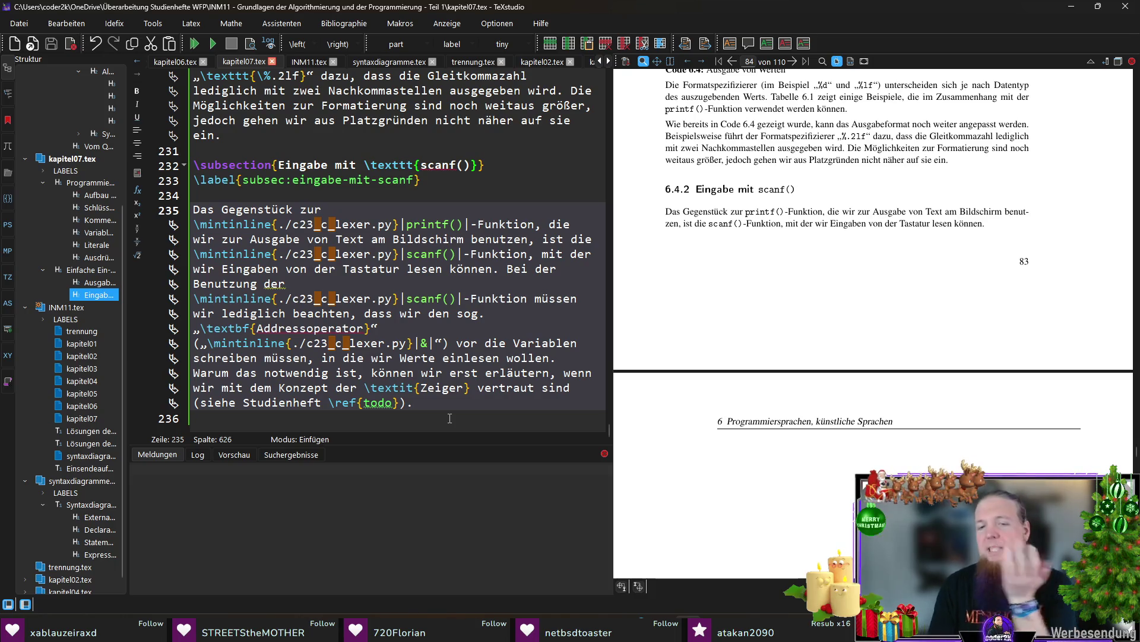
key("alt+Tab")
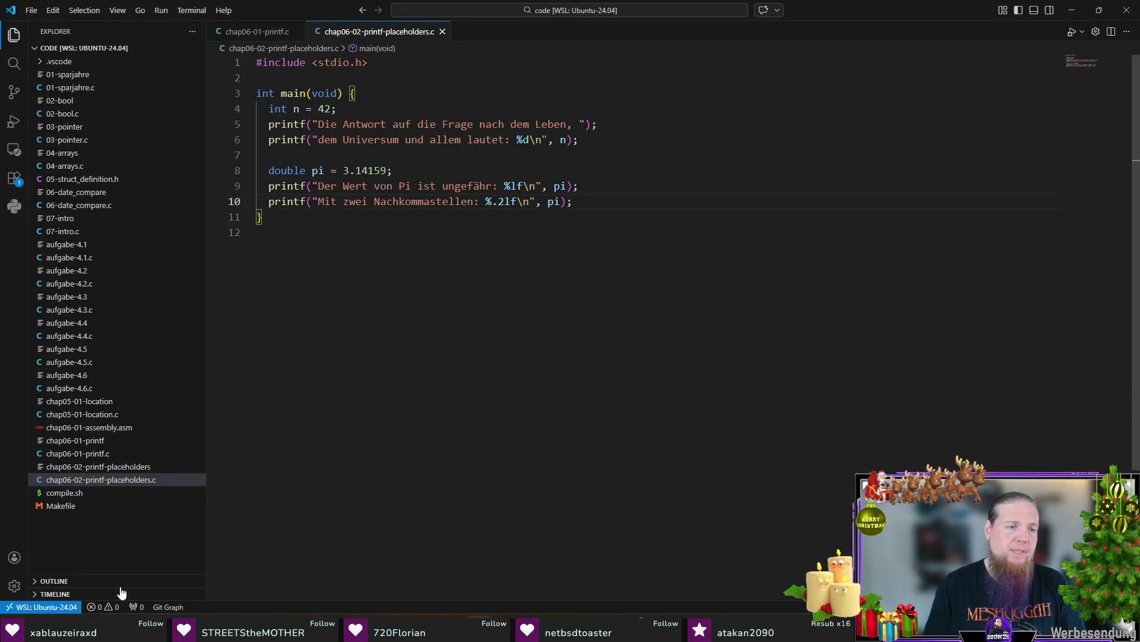
Create chap06-03-scanf.c with the stdio.h include and an empty main
double_click(92, 538)
type("chap06-03-scanf")
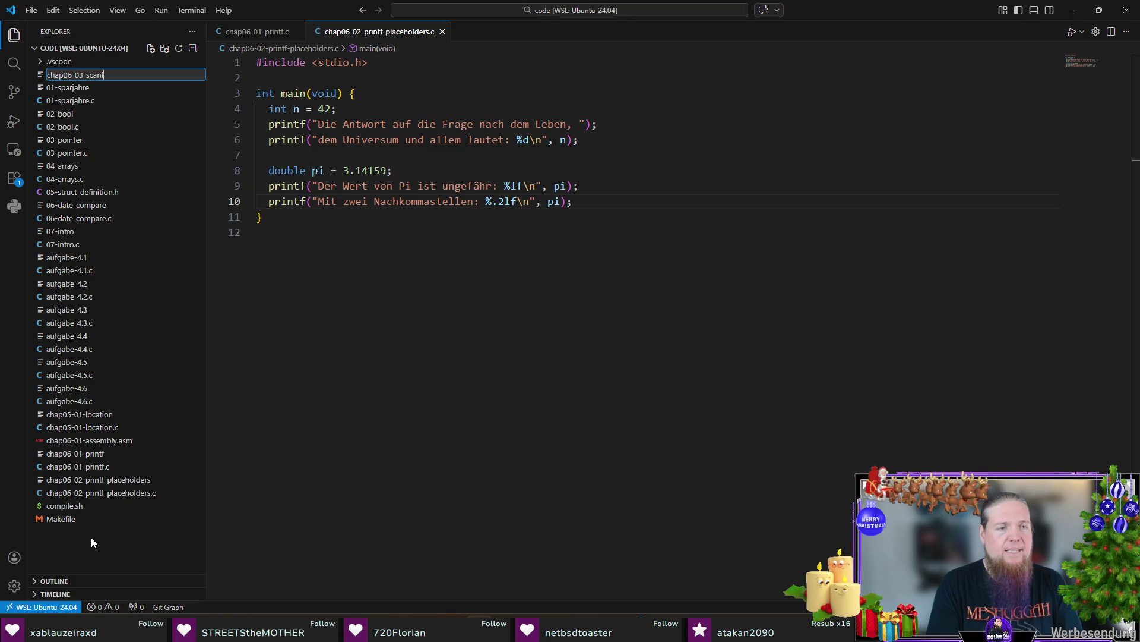
type(".c")
key("Return")
type("#include <stdio")
key("Return")
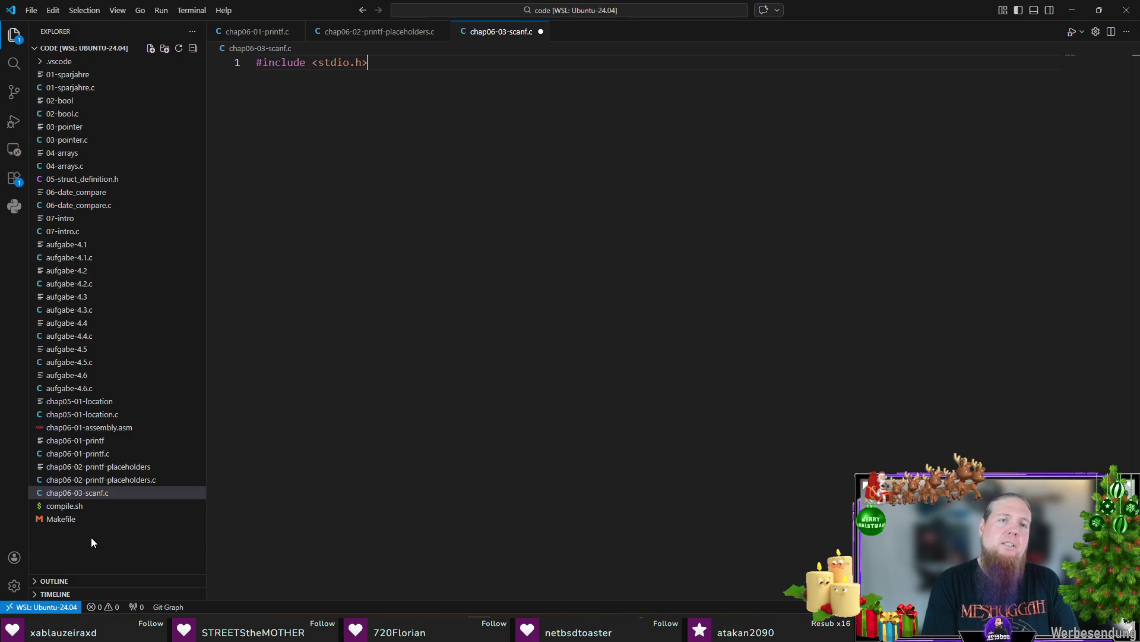
key("Return")
key("Return")
type("int main(void) {")
key("Return")
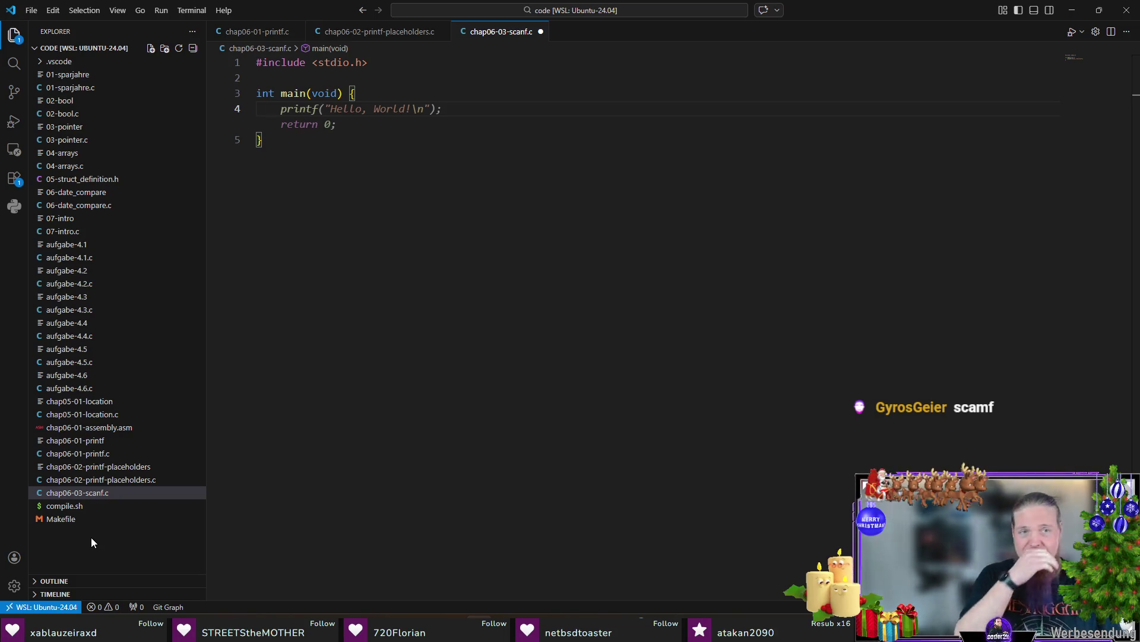
type("printf")
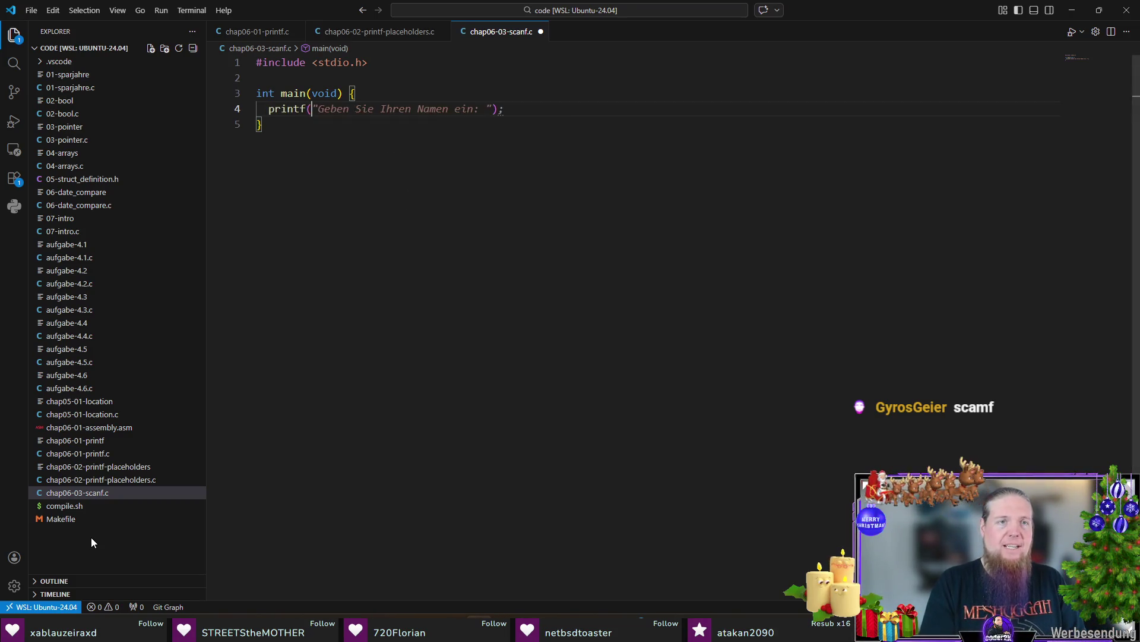
type("(\"Wie alt")
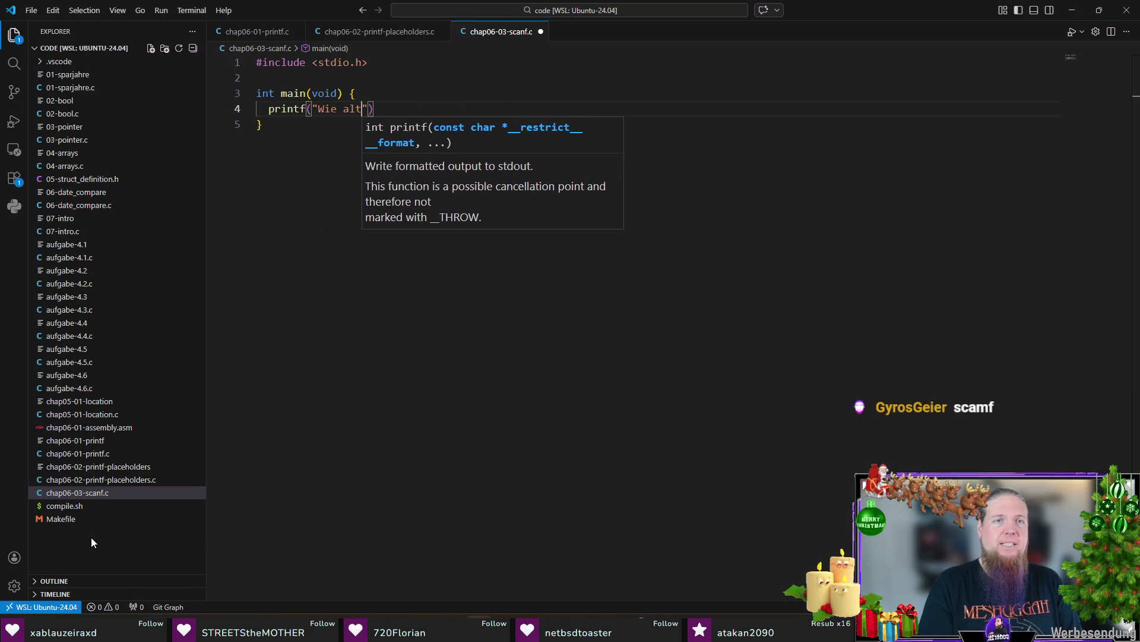
Write the age prompt printf, the scanf reading the age, and the printf echoing it
key("Tab")
key("Return")
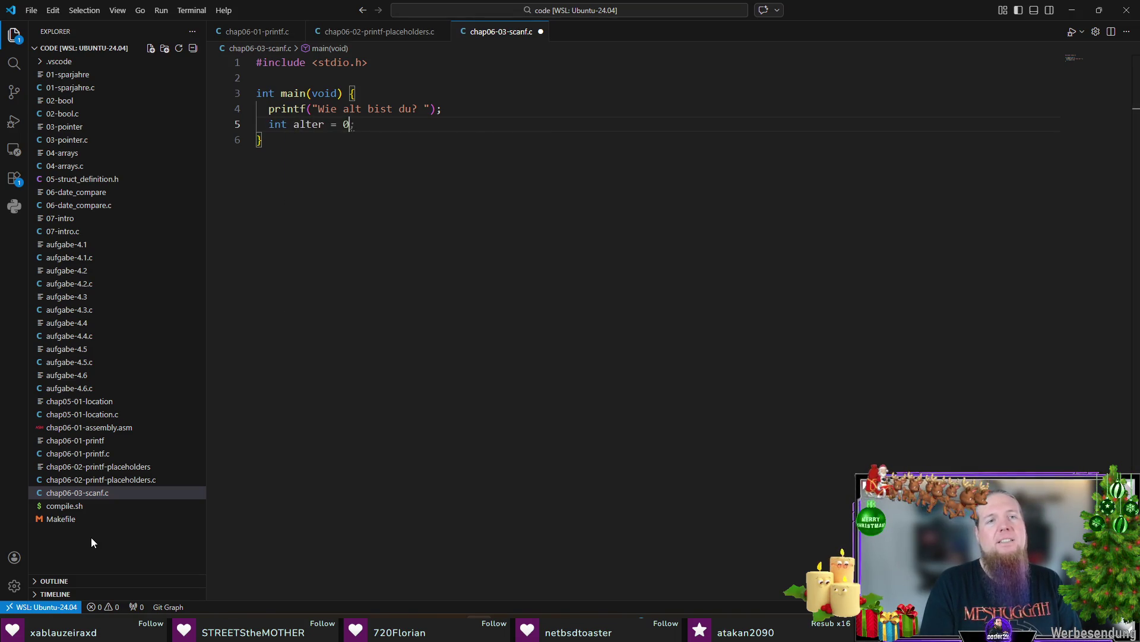
type(";")
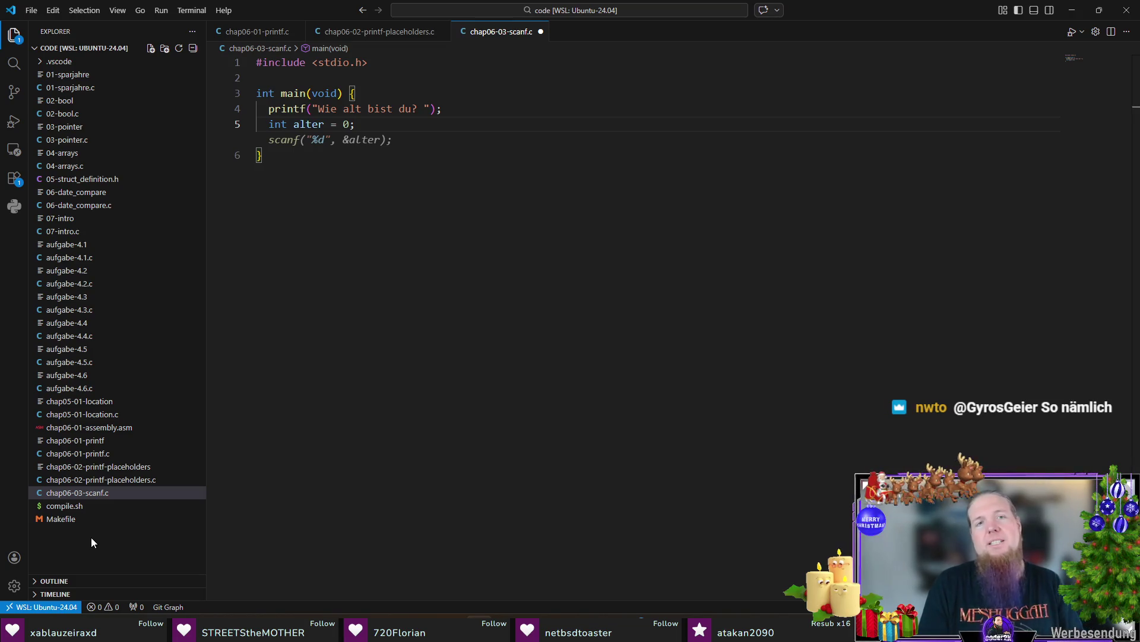
key("Tab")
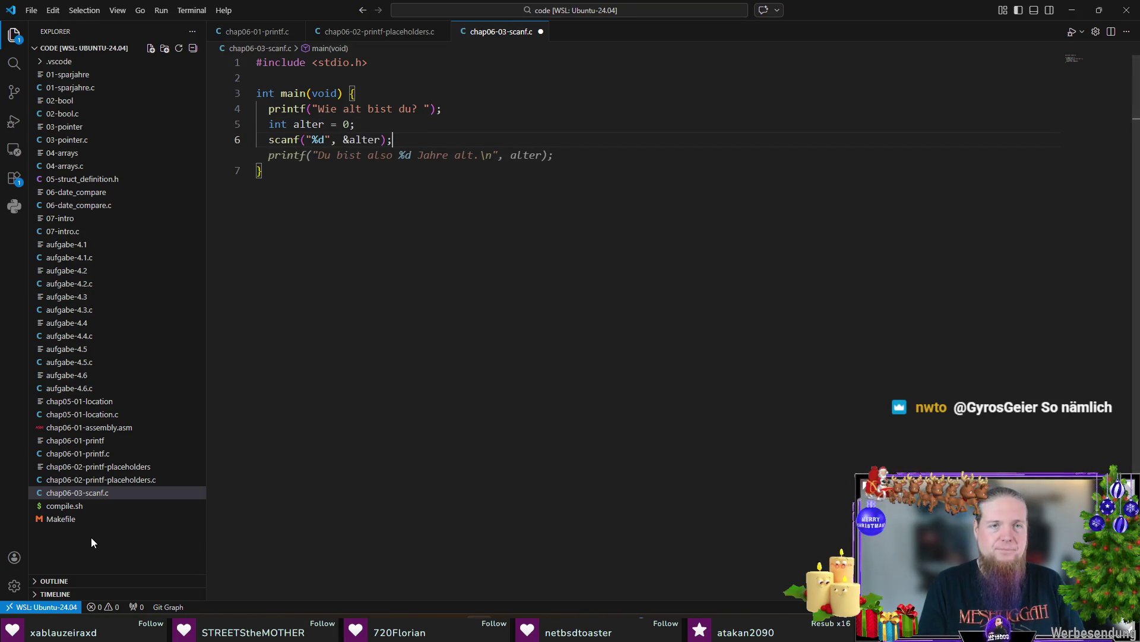
key("Tab")
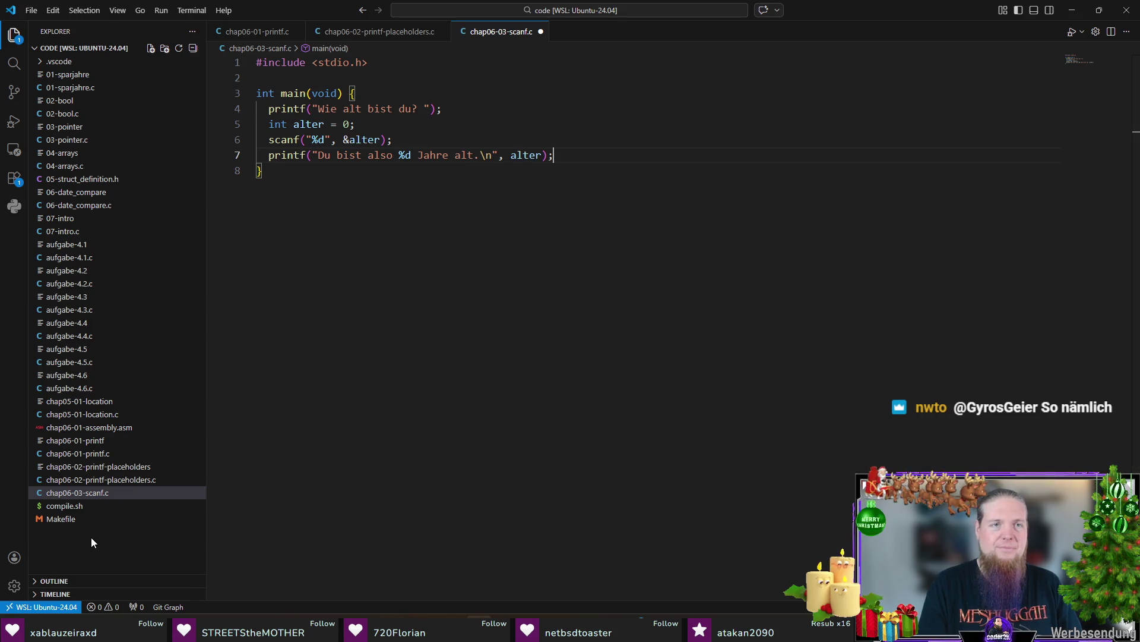
Rename the variable alter to age and recall ./compile.sh in the terminal
key("Up")
key("Up")
key("F2")
type("age")
key("Return")
key("Down")
key("End")
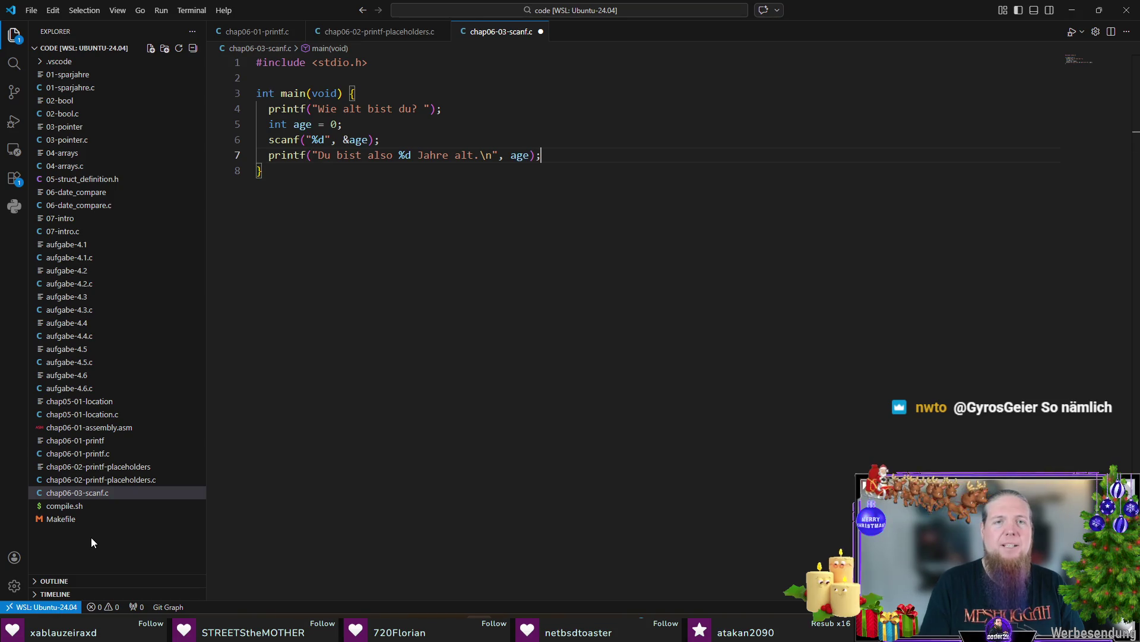
key("ctrl+grave")
key("Up")
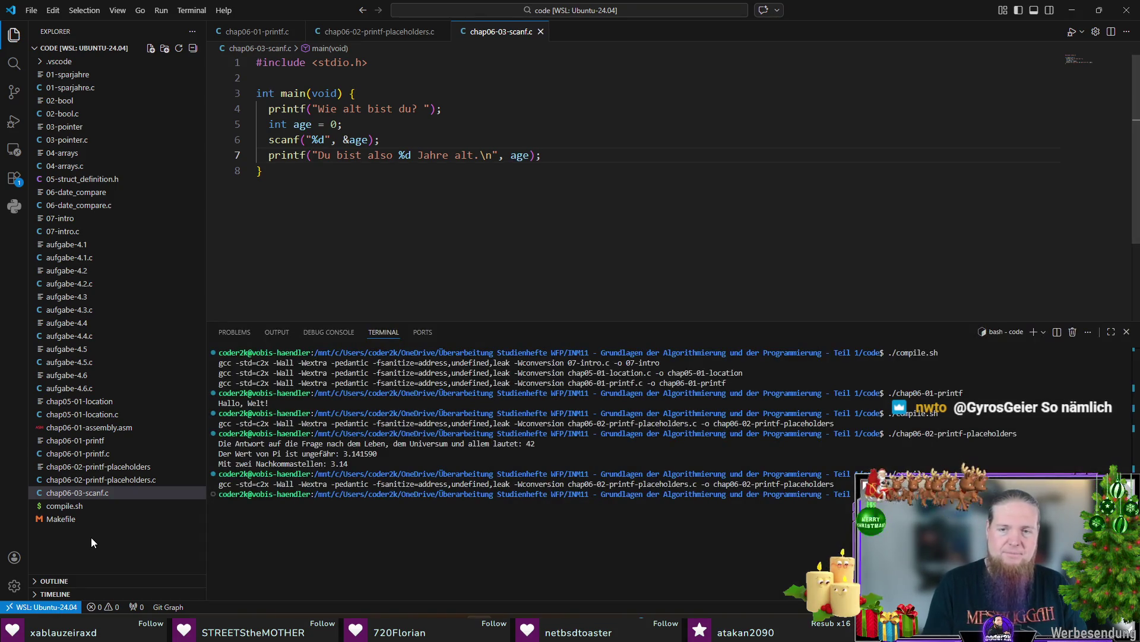
Compile and run chap06-03-scanf, answering 38 so it prints "Du bist also 38 Jahre alt."
key("Return")
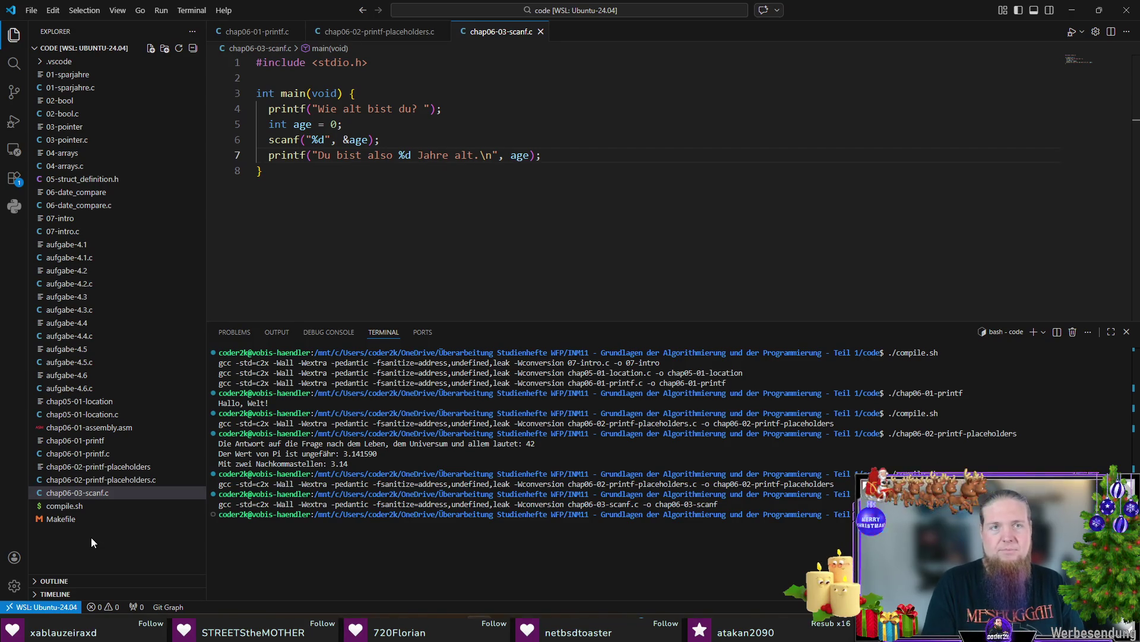
key("Return")
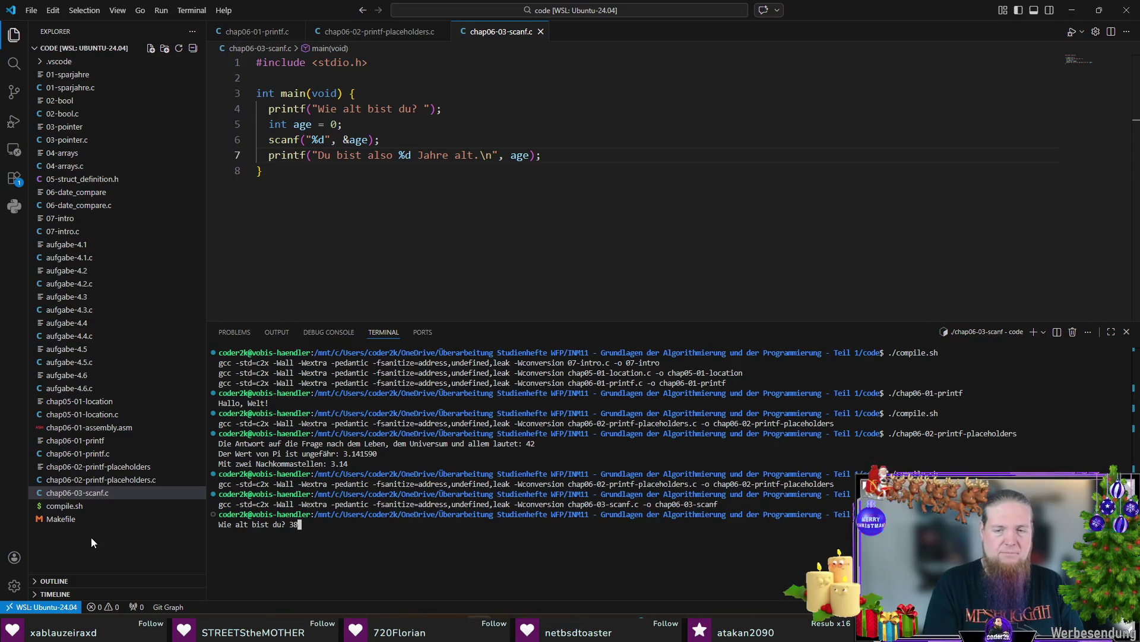
key("Return")
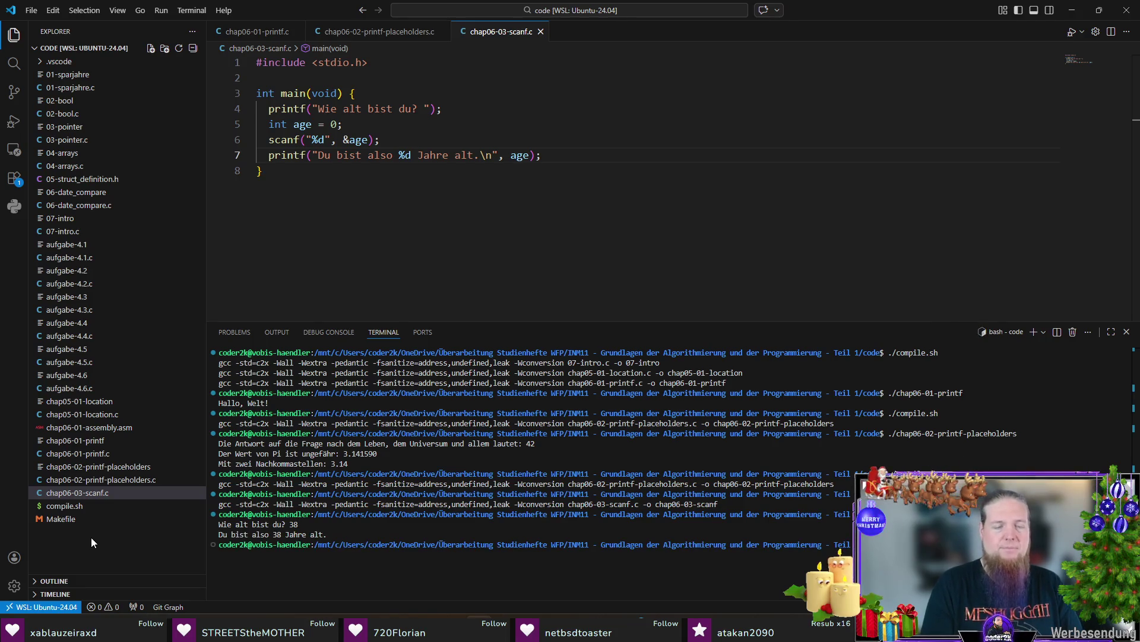
key("ctrl+j")
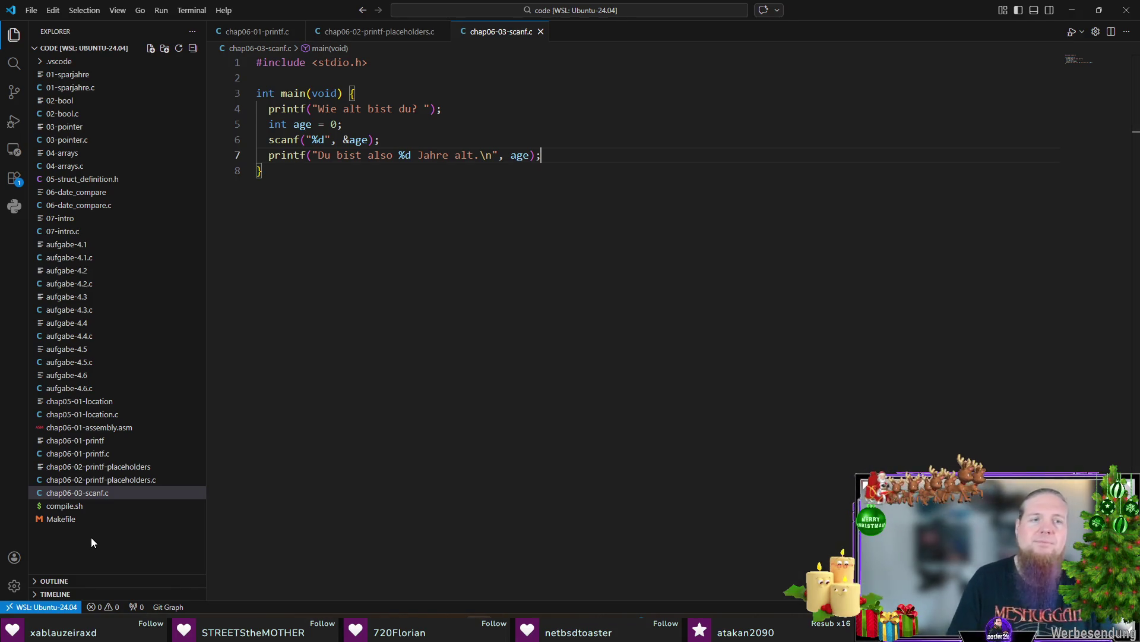
Keep the file name chap06-03-scanf.c after a cancelled rename and return to TeXstudio
left_click(92, 495)
key("F2")
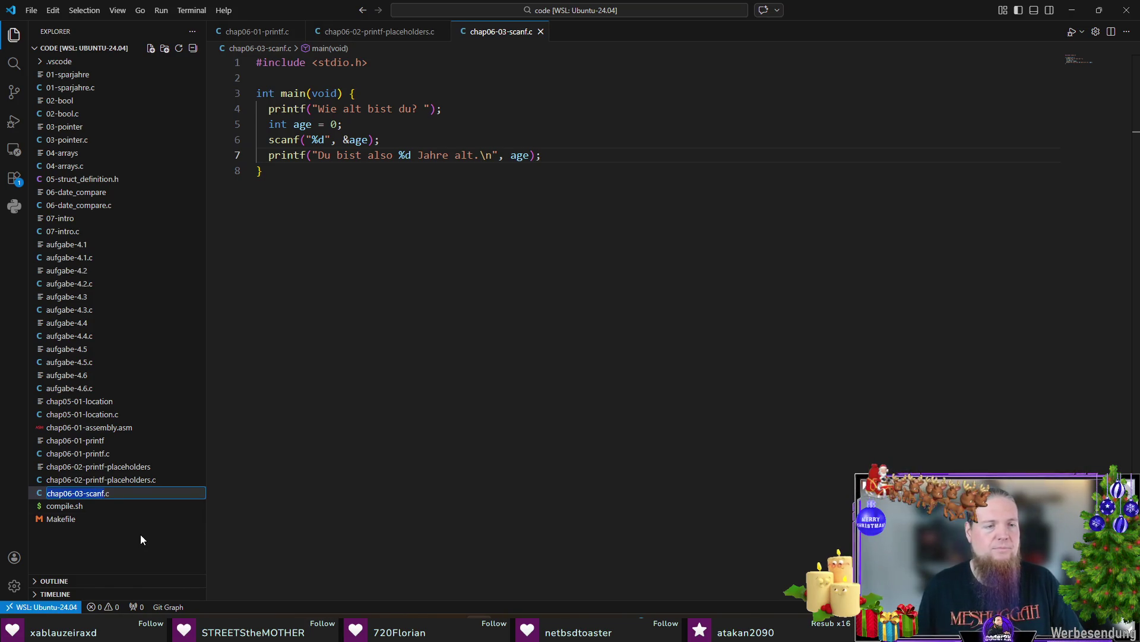
key("Escape")
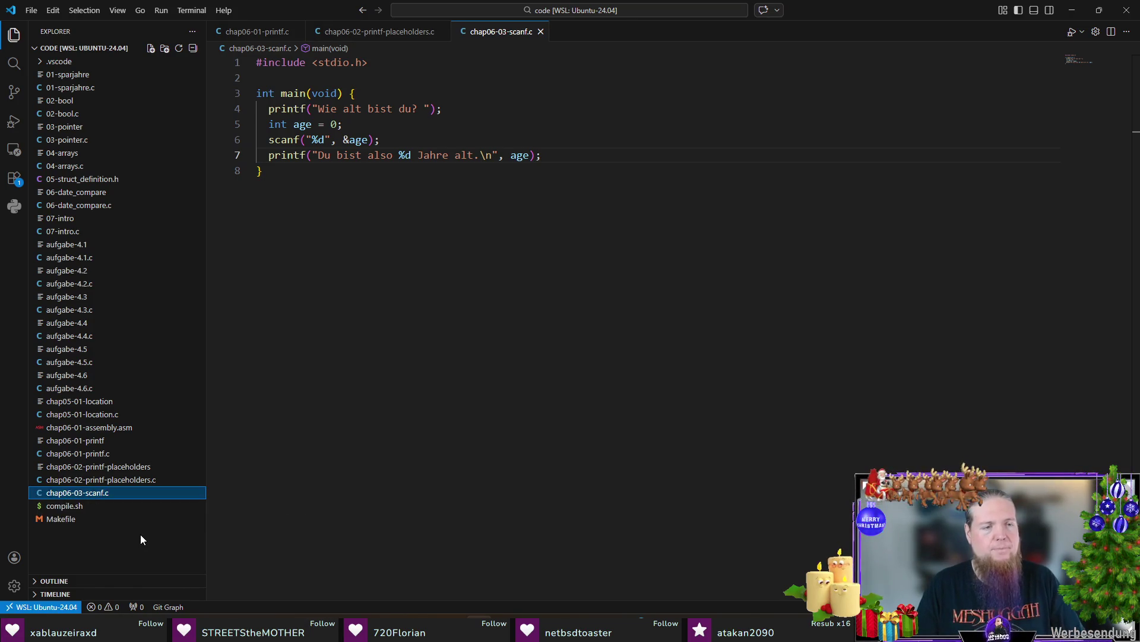
key("alt+Tab")
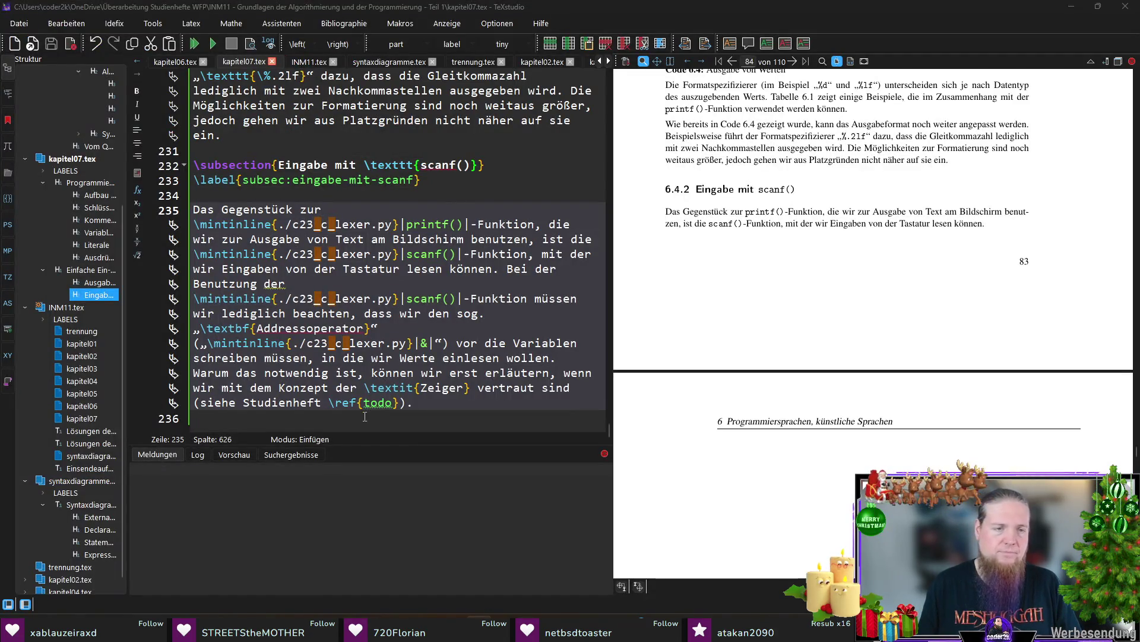
Insert an \inputminted listing of chap06-03-scanf.c captioned "Einlesen einer Ganzzahl von der Tastatur" with its label
left_click(364, 416)
key("Return")
type("begin")
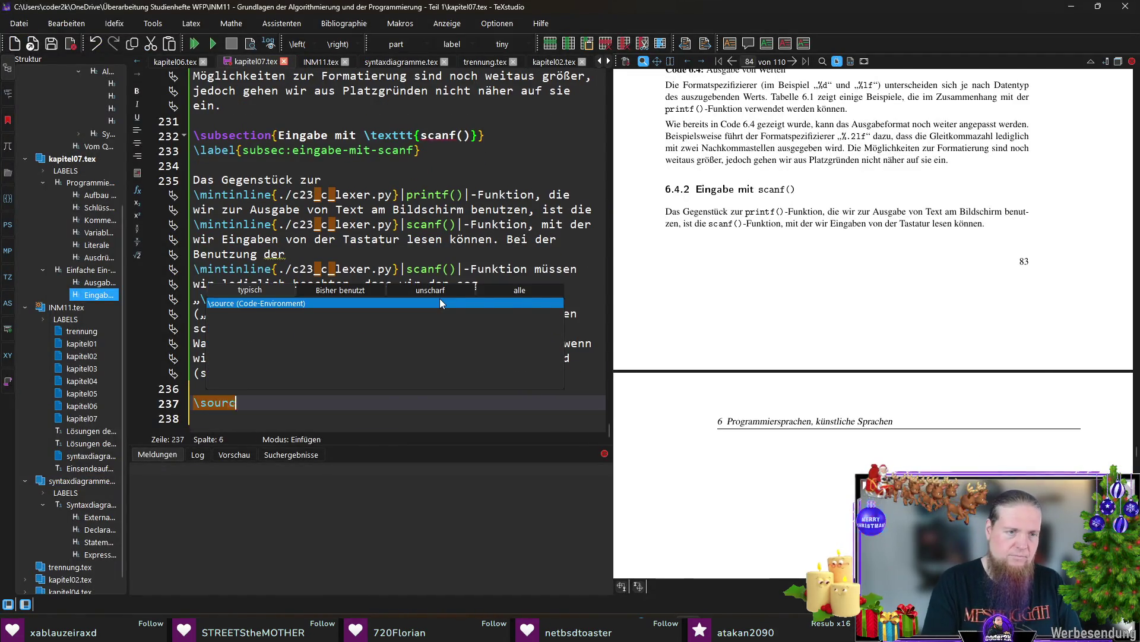
key("Return")
type("chap06-03-scanf.c")
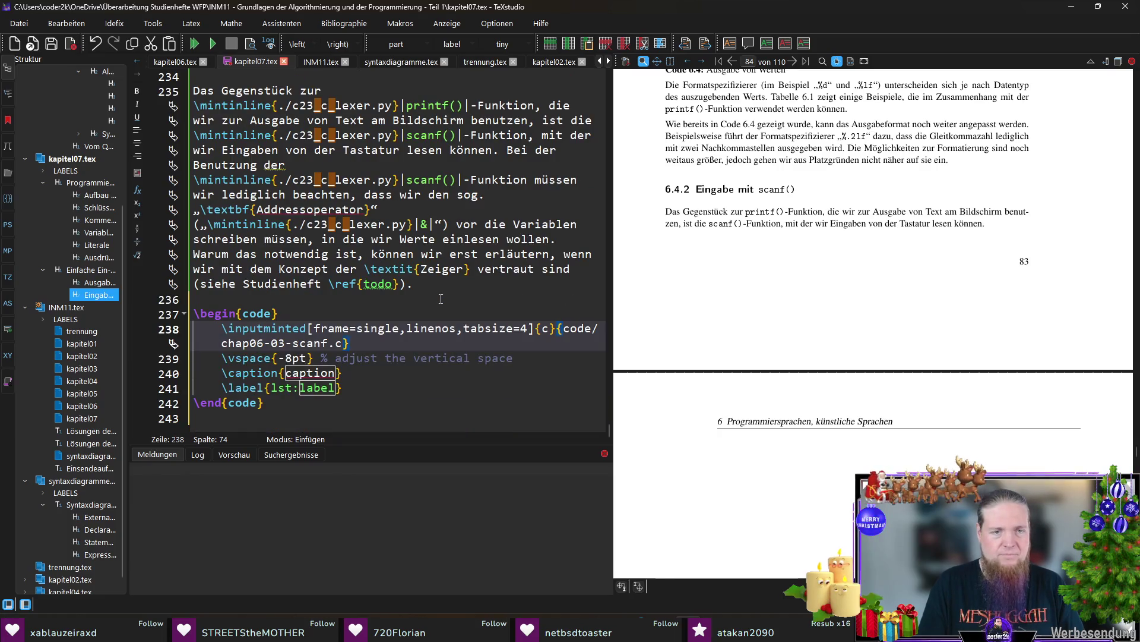
key("Tab")
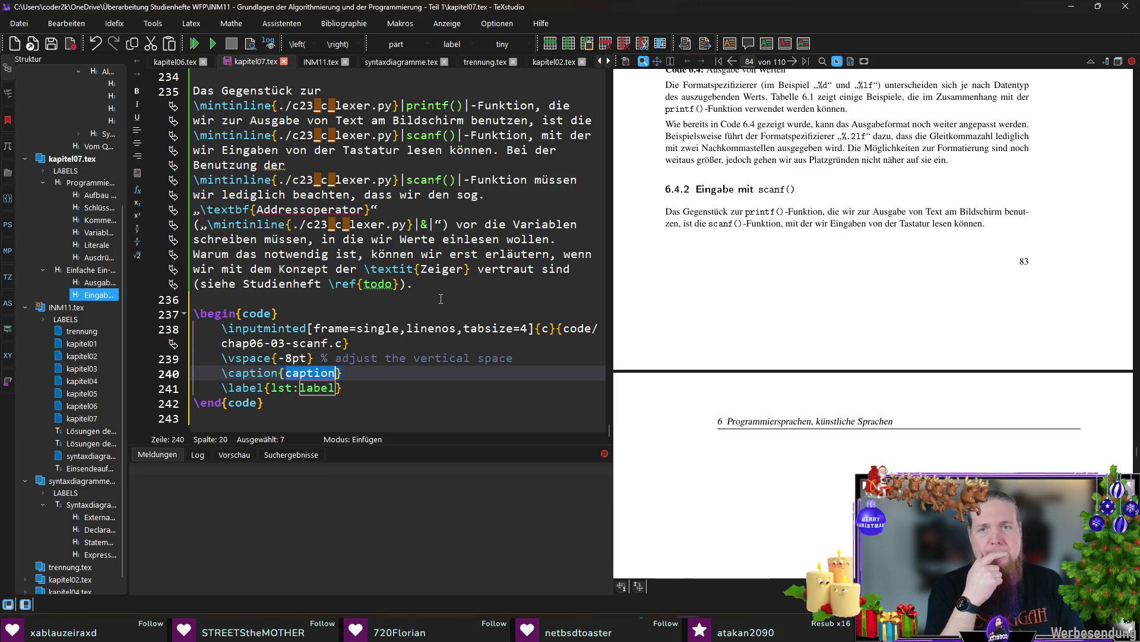
type("Einlesen einer Ganzzahl von der Tastatur")
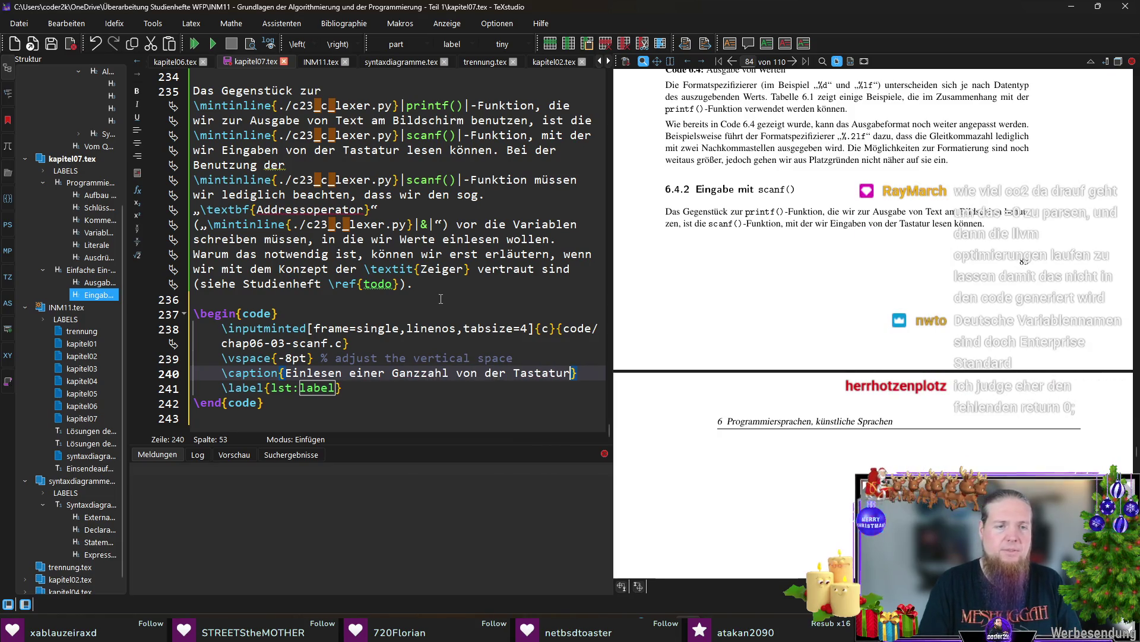
key("ctrl+Right")
type("einlesen-einer")
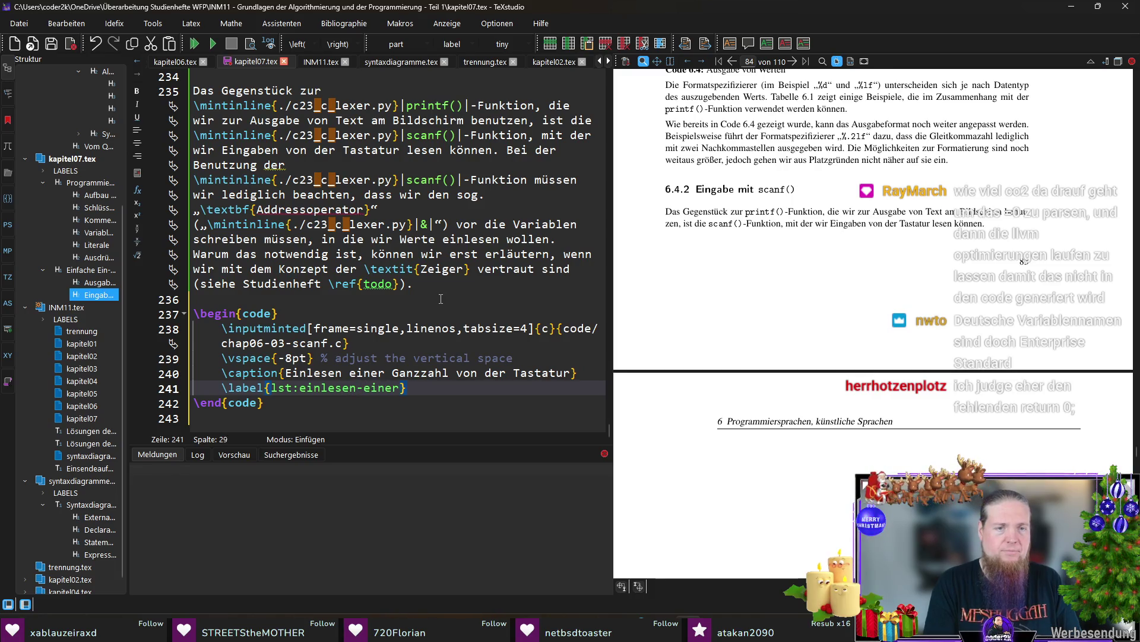
type("-ganzzahl-vonder-")
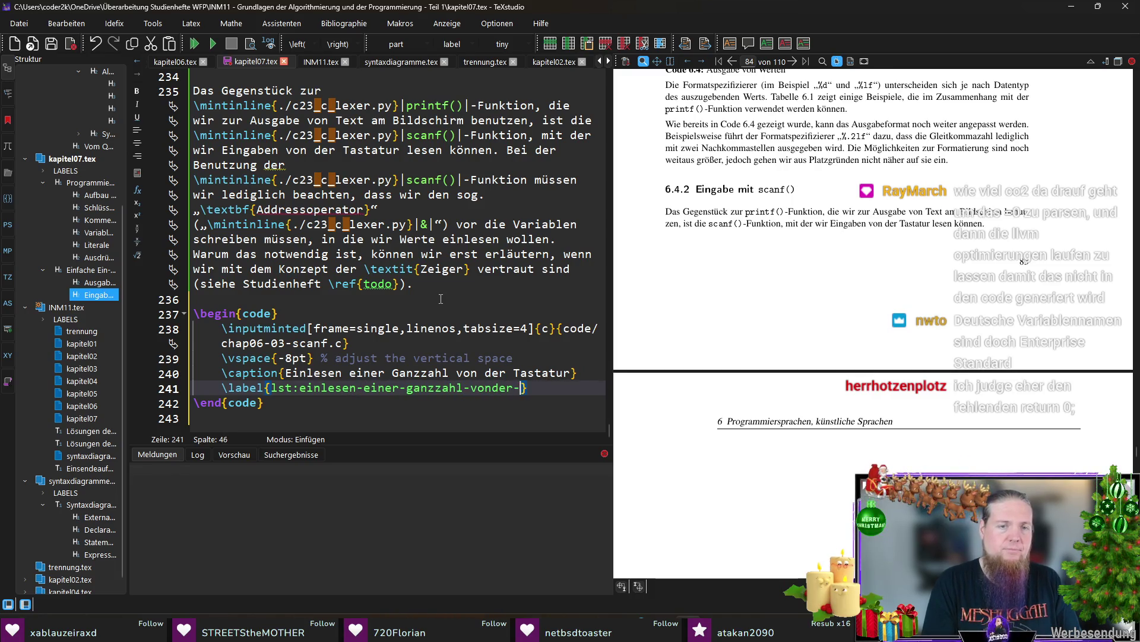
key("BackSpace")
key("BackSpace")
key("BackSpace")
type("-tastat")
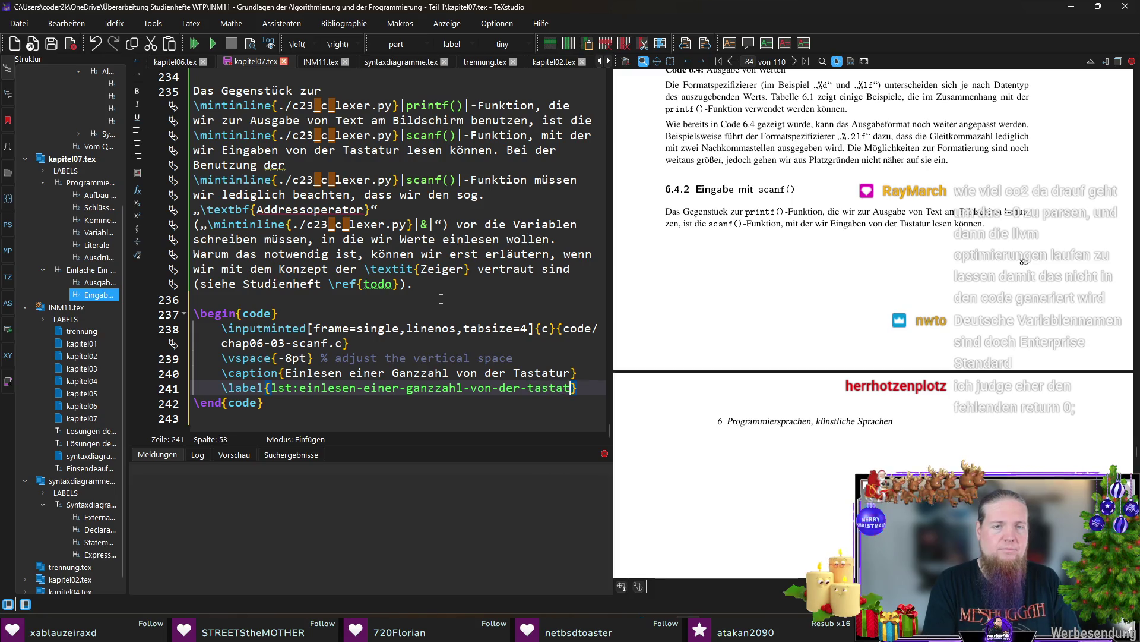
type("ur")
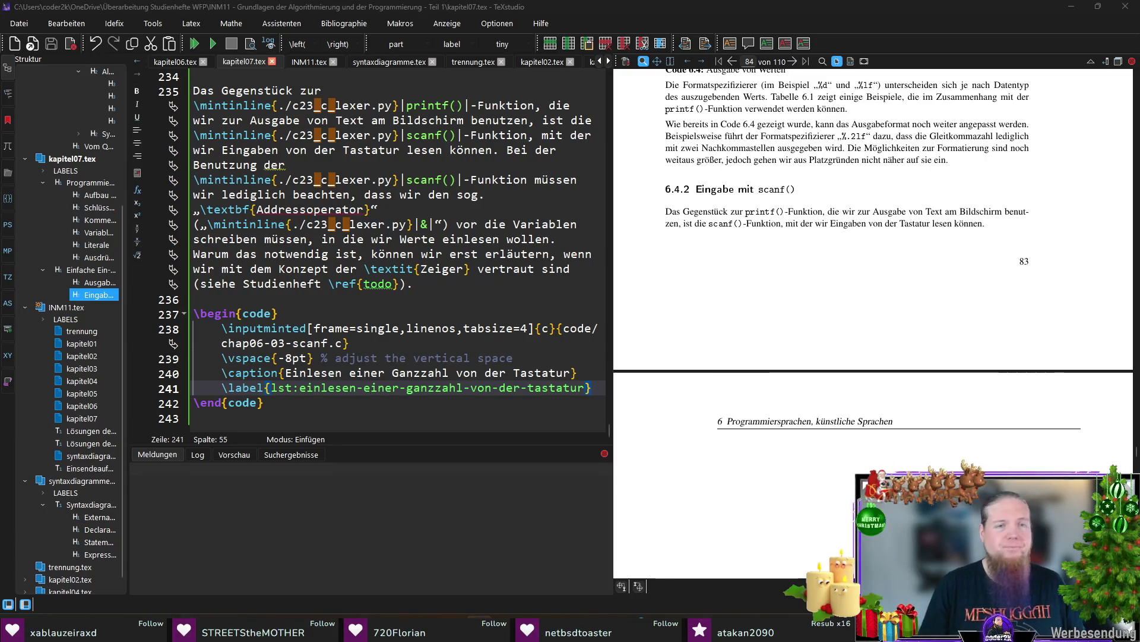
left_click(298, 412)
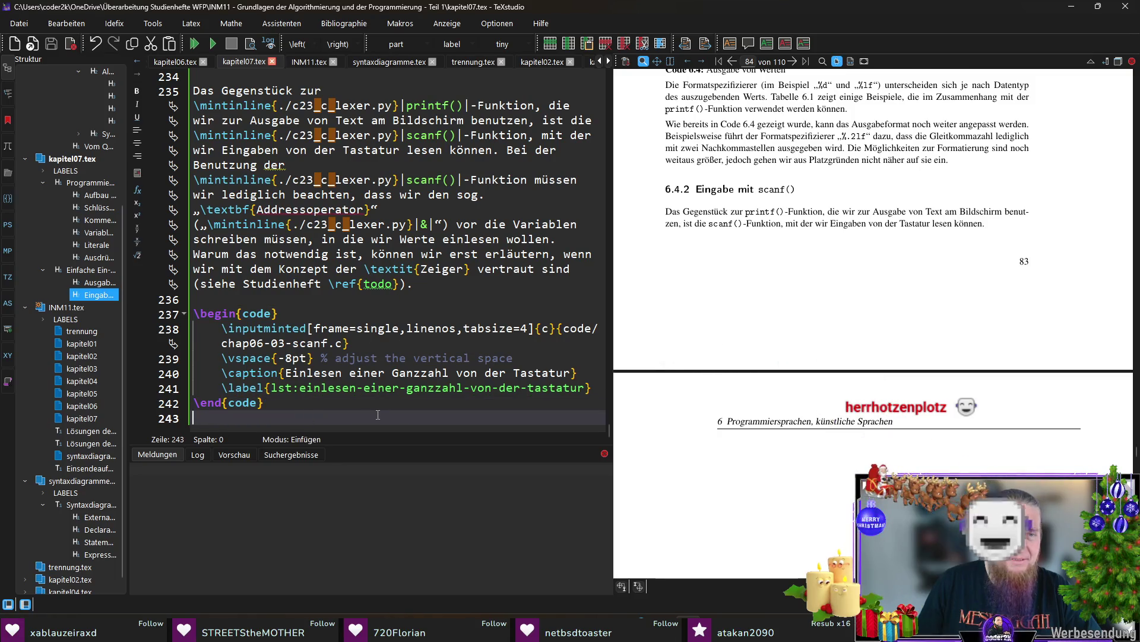
left_click(486, 284)
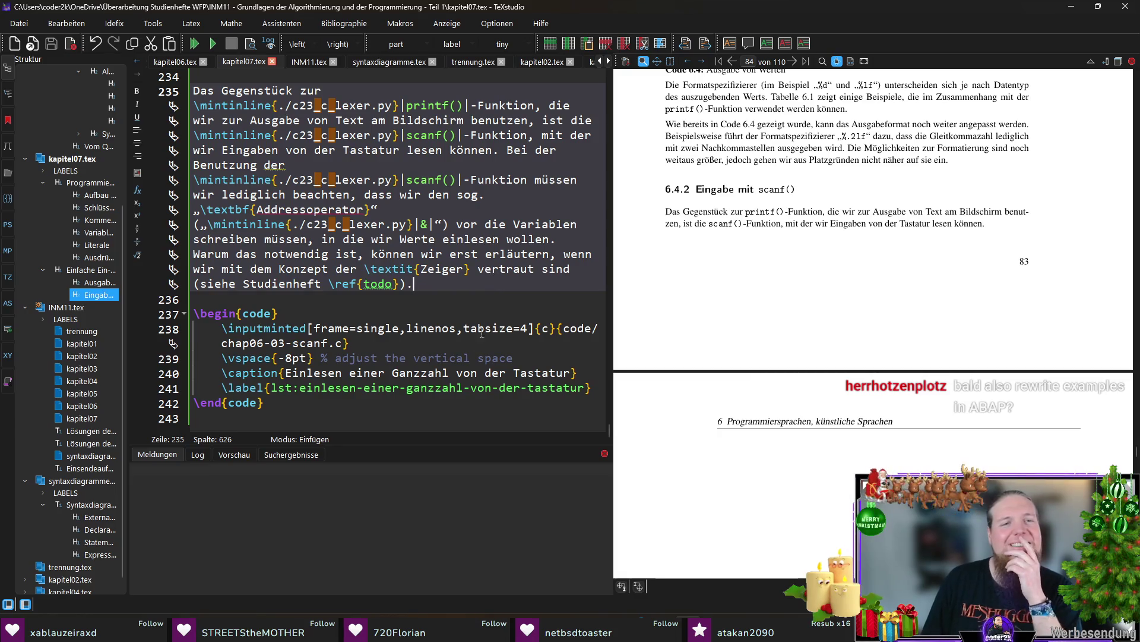
left_click(412, 422)
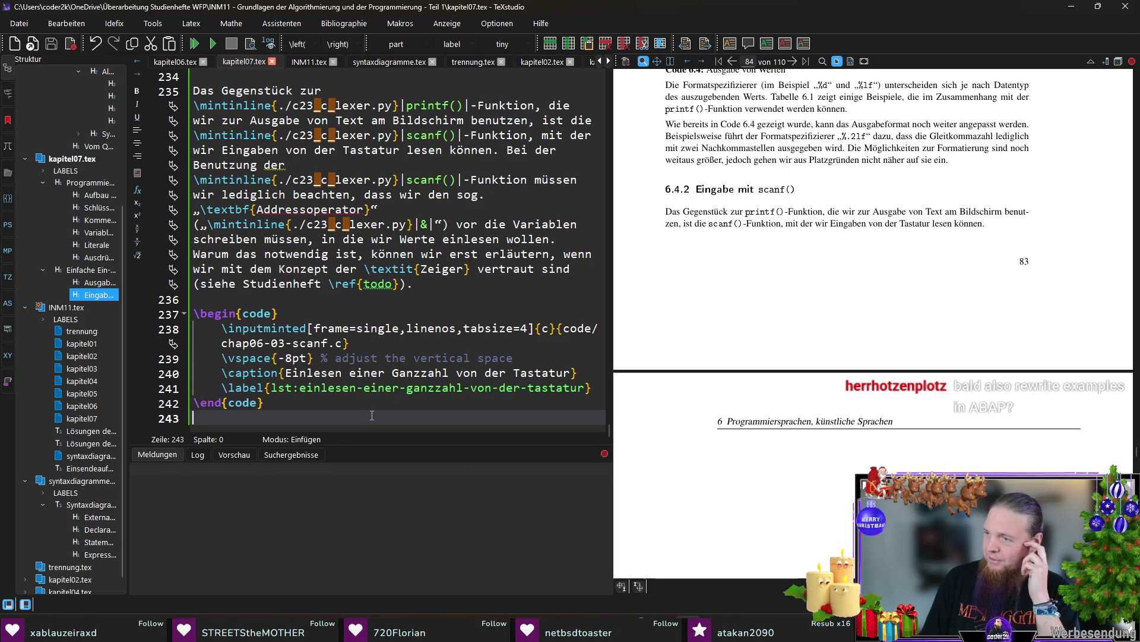
left_click(437, 284)
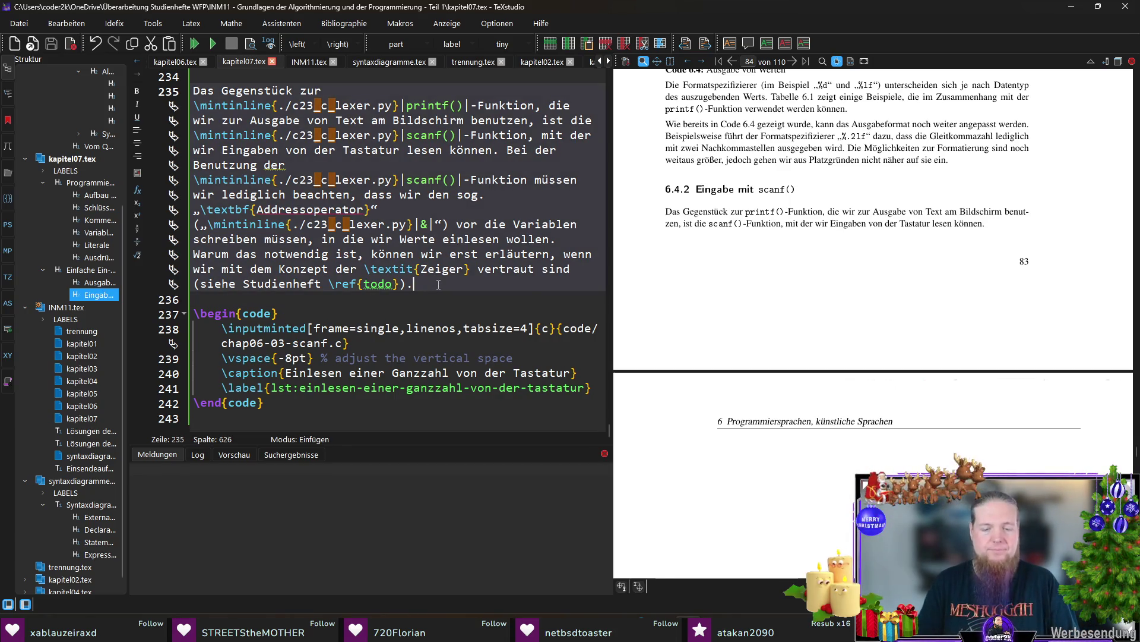
Add "Code \ref{lst:einlesen-…} demonstriert die Benutzung von scanf()" before the listing
key("Return")
key("Return")
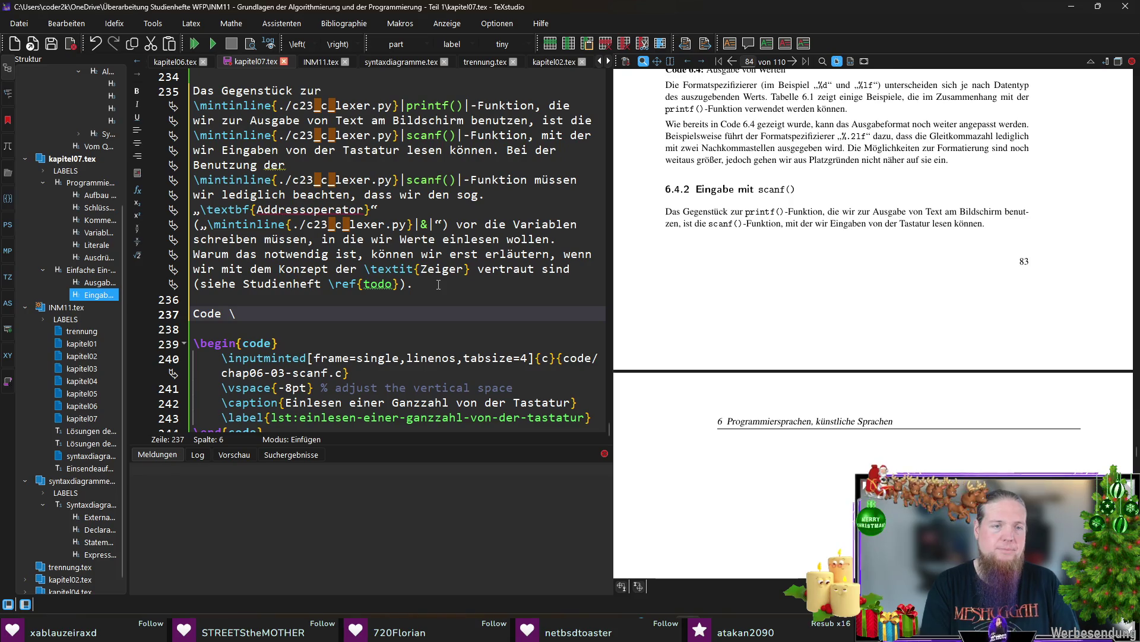
type("ref{ein")
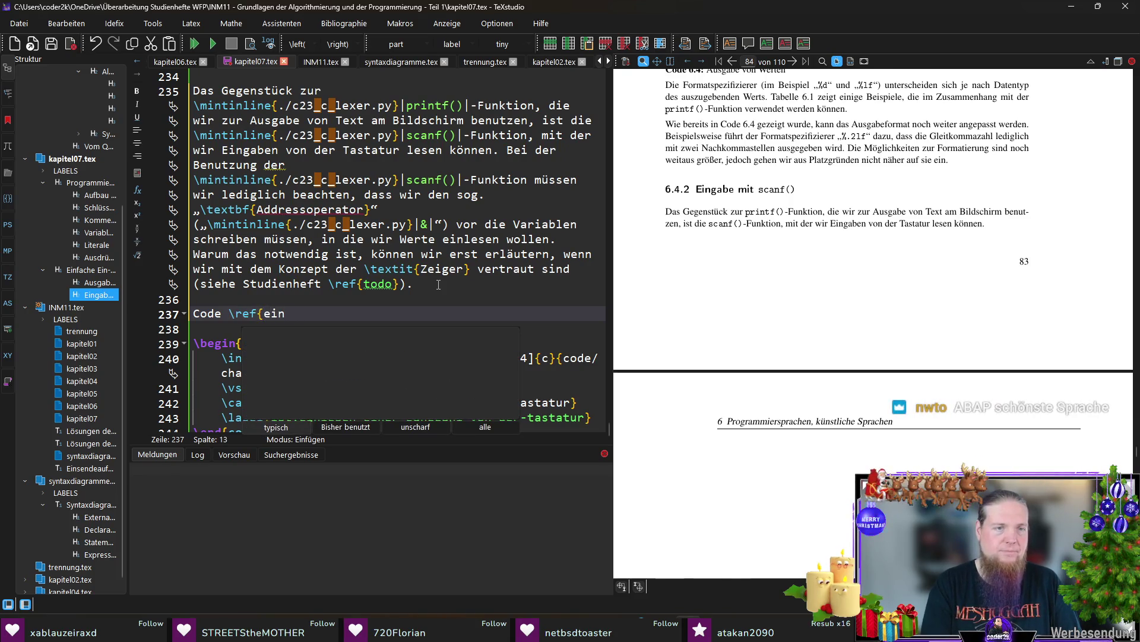
key("BackSpace")
key("BackSpace")
key("BackSpace")
type("lst:einle")
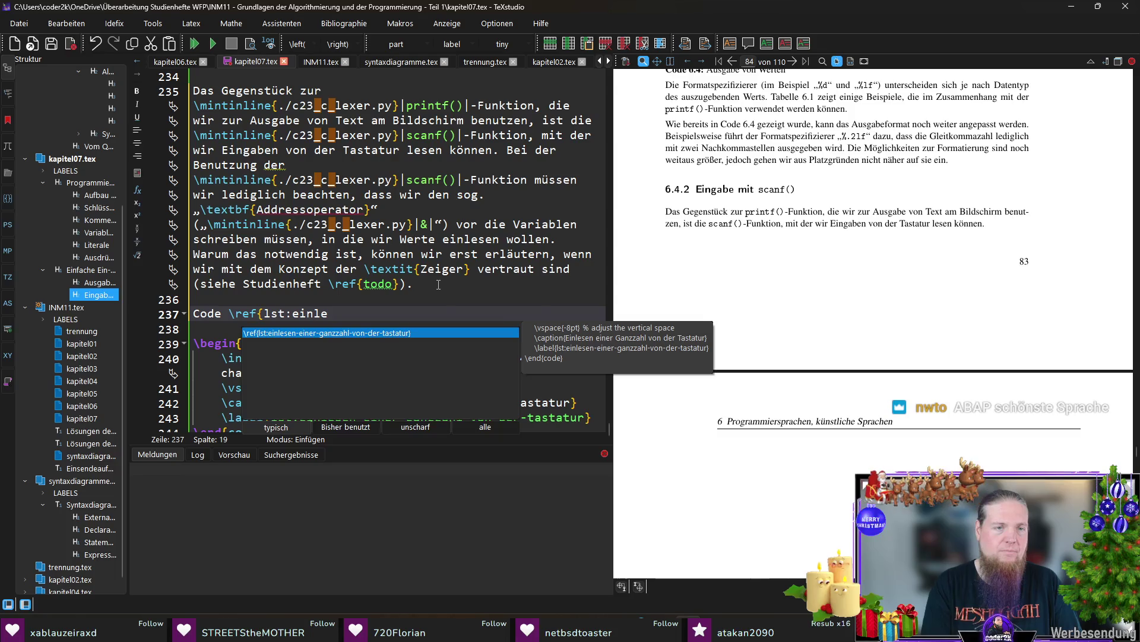
key("Return")
type("demonstrier")
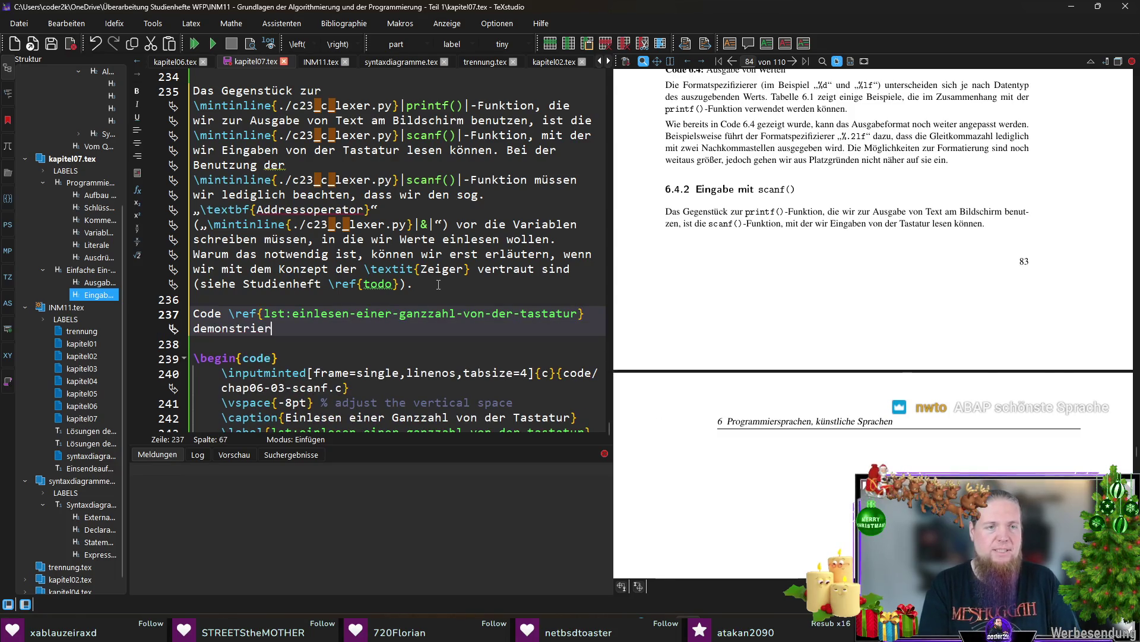
type("t die Benutzung von")
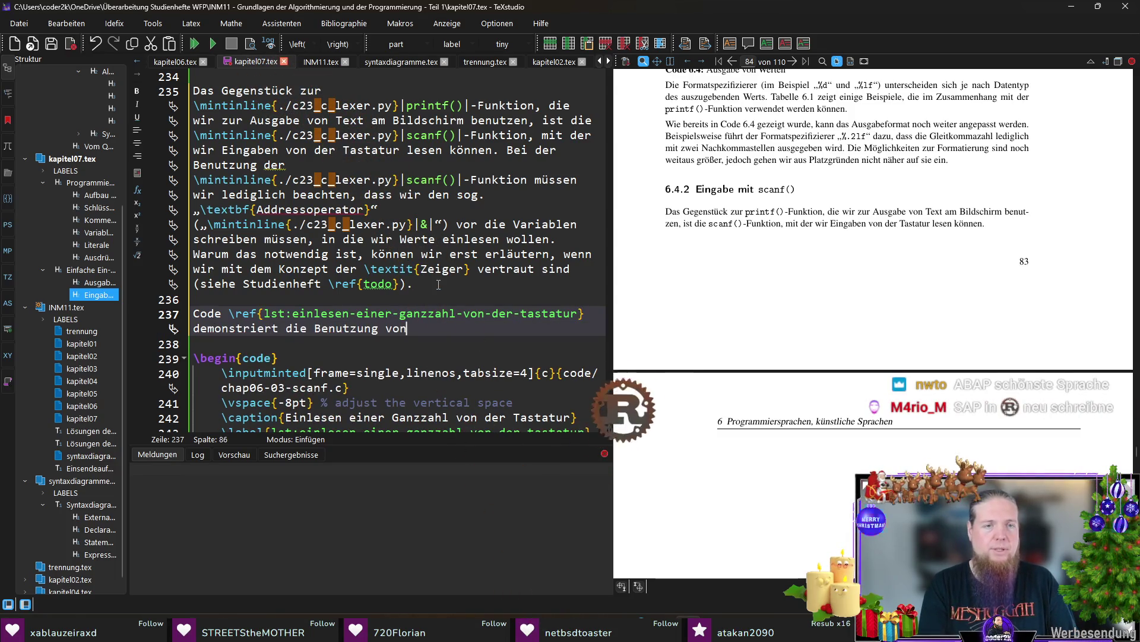
type("\begin{von")
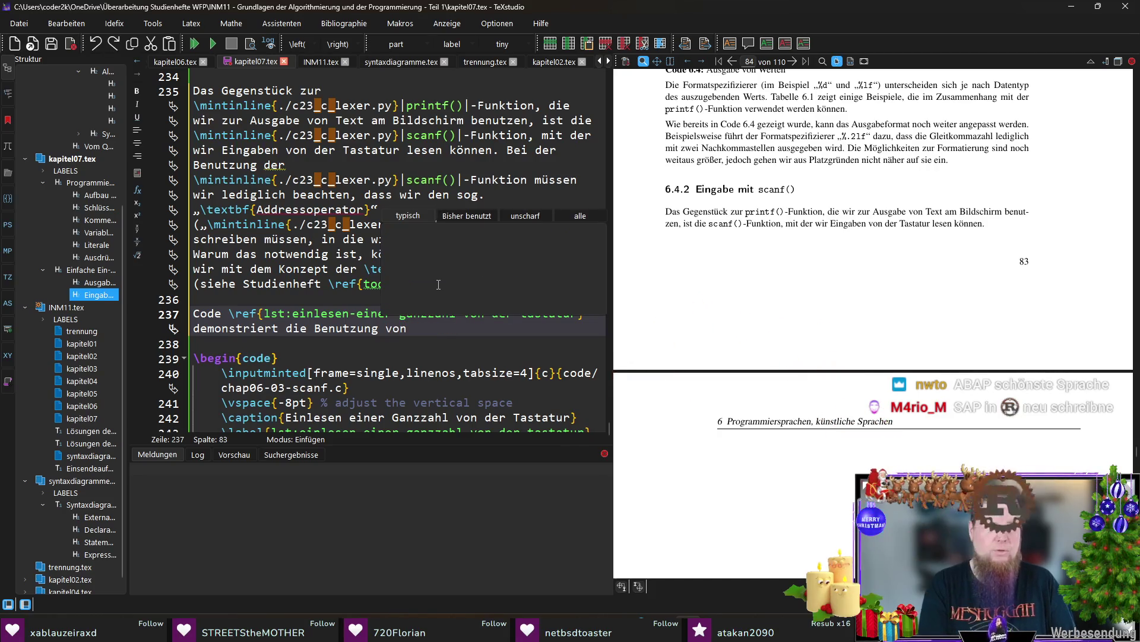
key("BackSpace")
key("BackSpace")
key("BackSpace")
type("von")
type("mint")
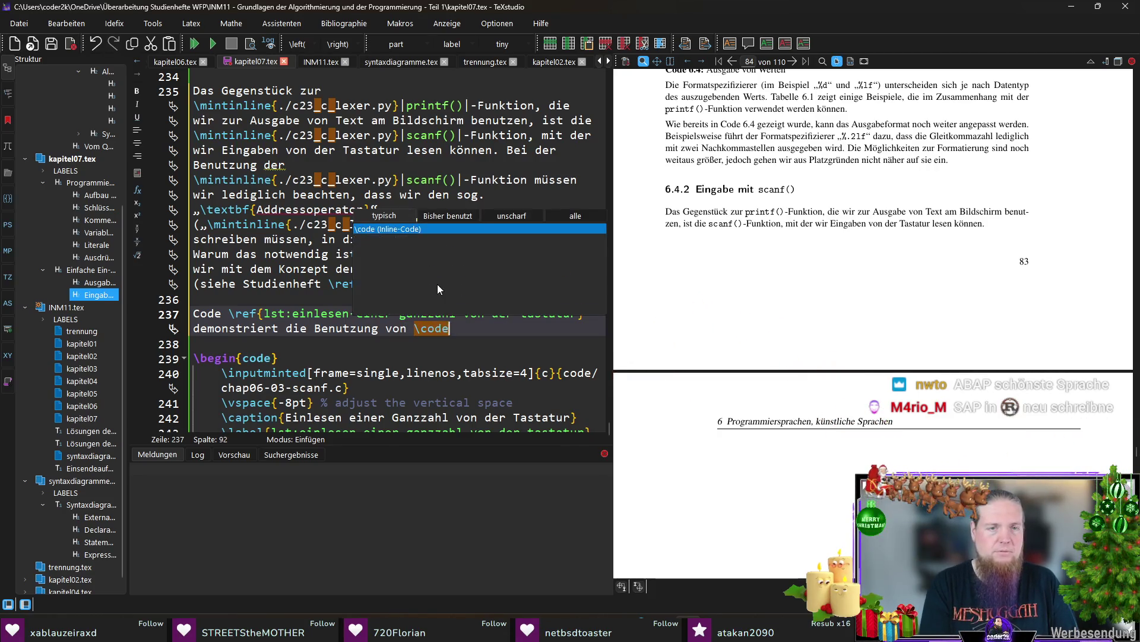
key("Return")
type("scanf()")
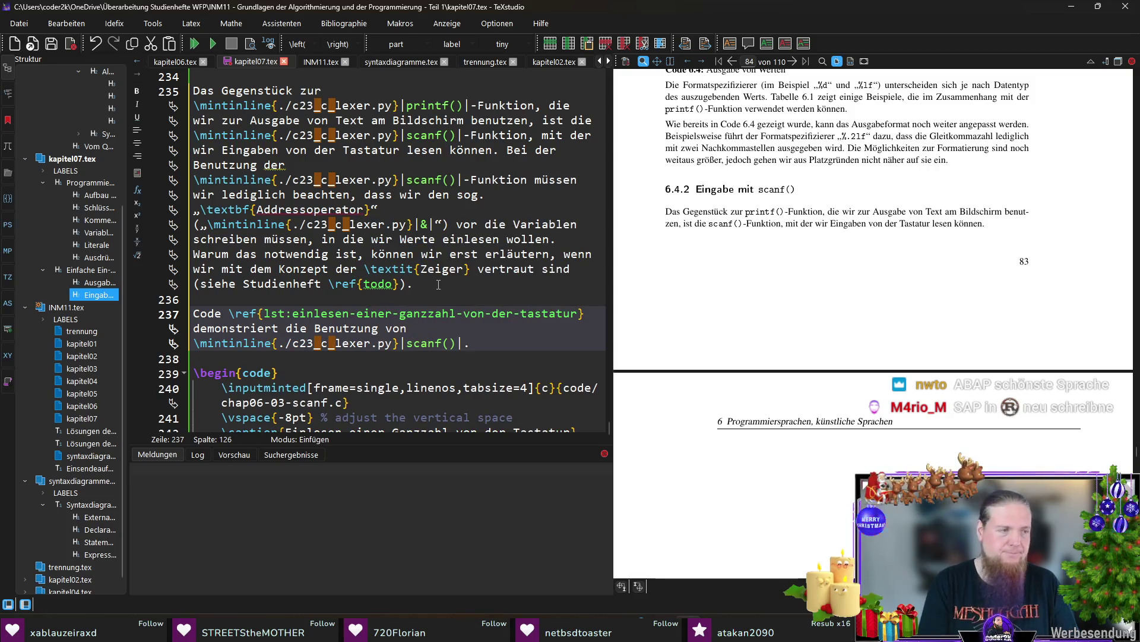
type("|.")
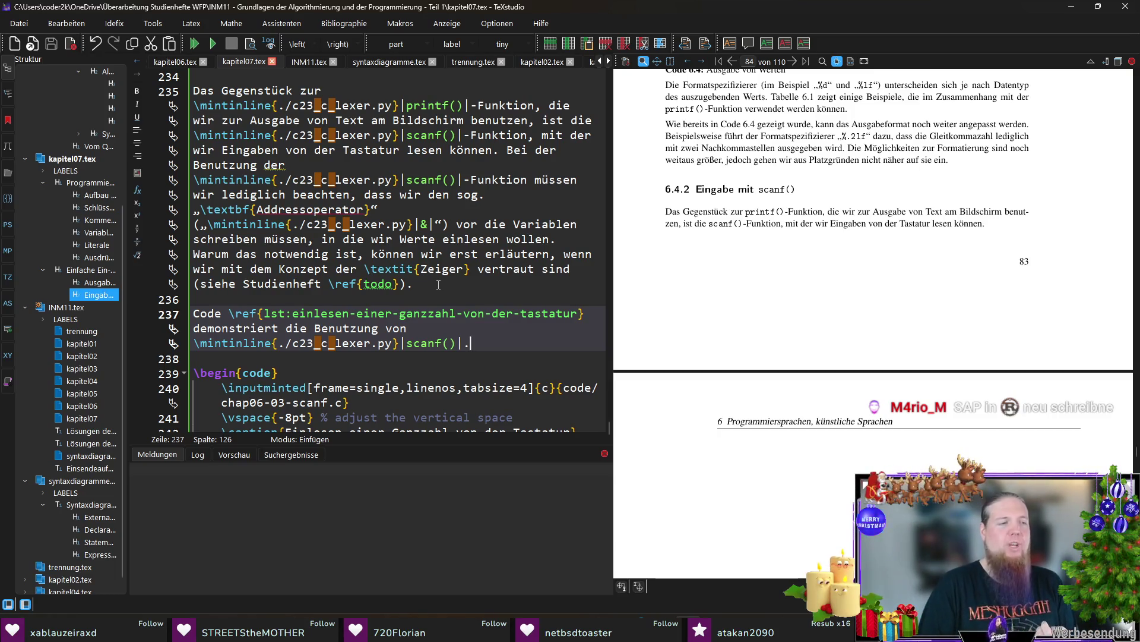
key("Down")
key("Down")
key("Down")
key("Down")
key("Down")
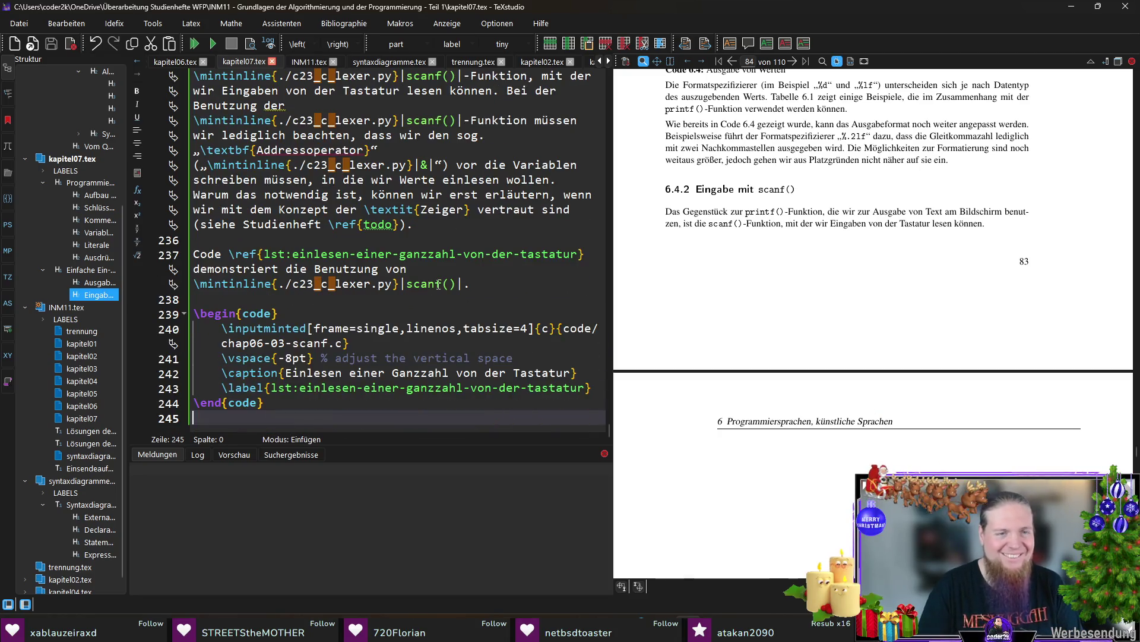
key("Up")
key("Up")
key("Up")
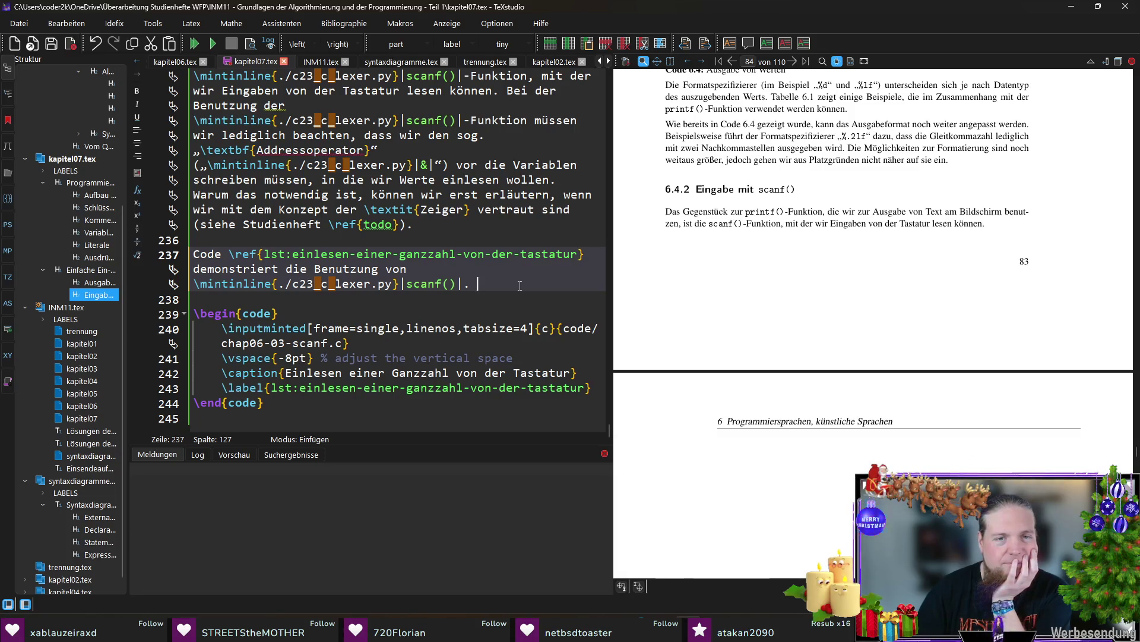
type("Die Platzhalter ")
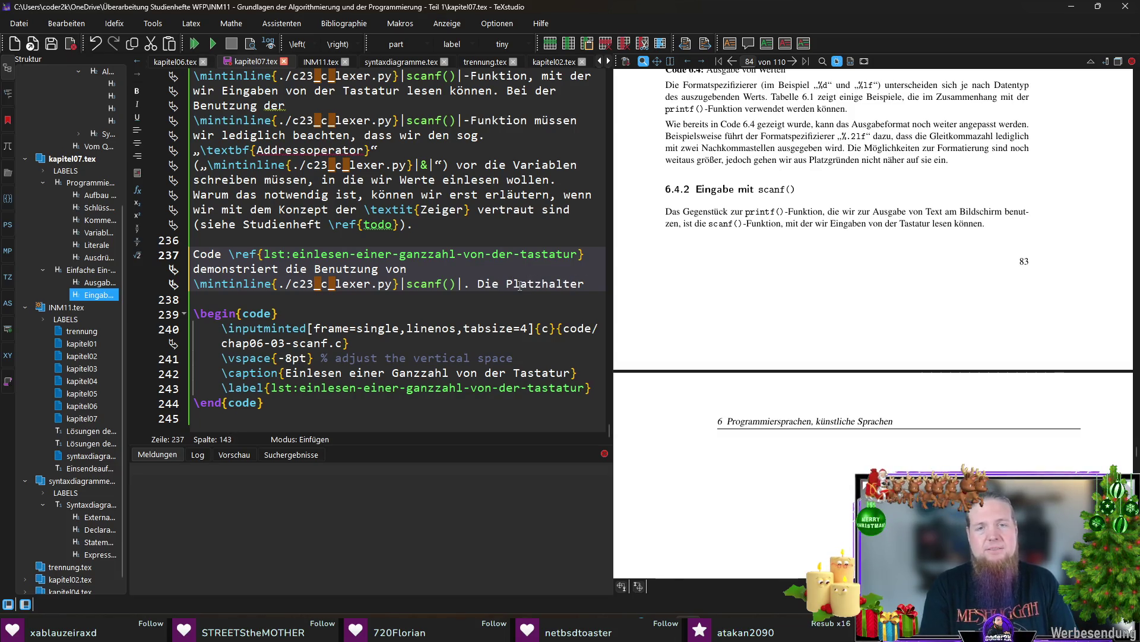
type("werden genauso wer")
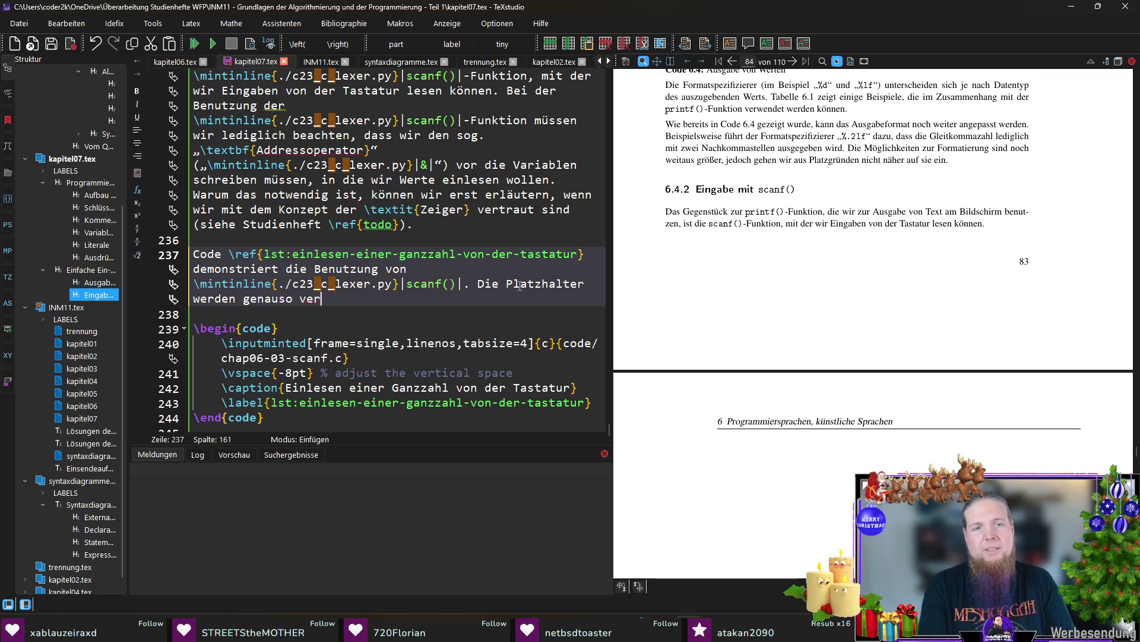
State the format specifiers work as with inline printf(), and begin "Beachten Sie, dass wir jedoch"
key("BackSpace")
key("BackSpace")
key("BackSpace")
key("BackSpace")
key("BackSpace")
key("BackSpace")
key("BackSpace")
key("BackSpace")
key("BackSpace")
key("BackSpace")
key("BackSpace")
type("Formatspezifizierer verden genauso weerwendet ")
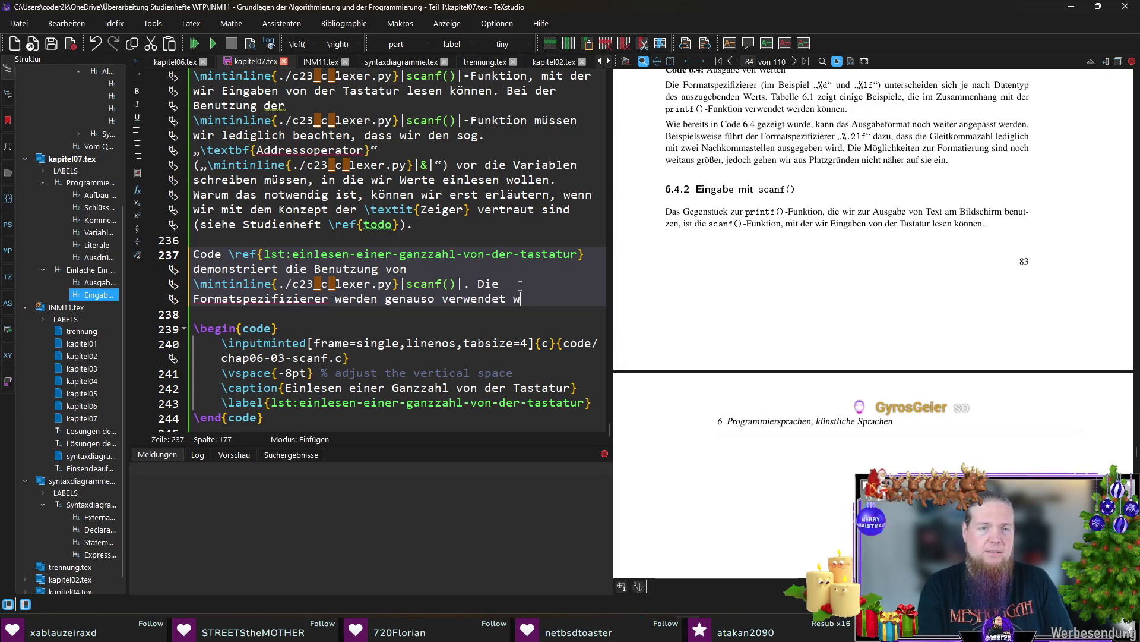
type("wie bei ")
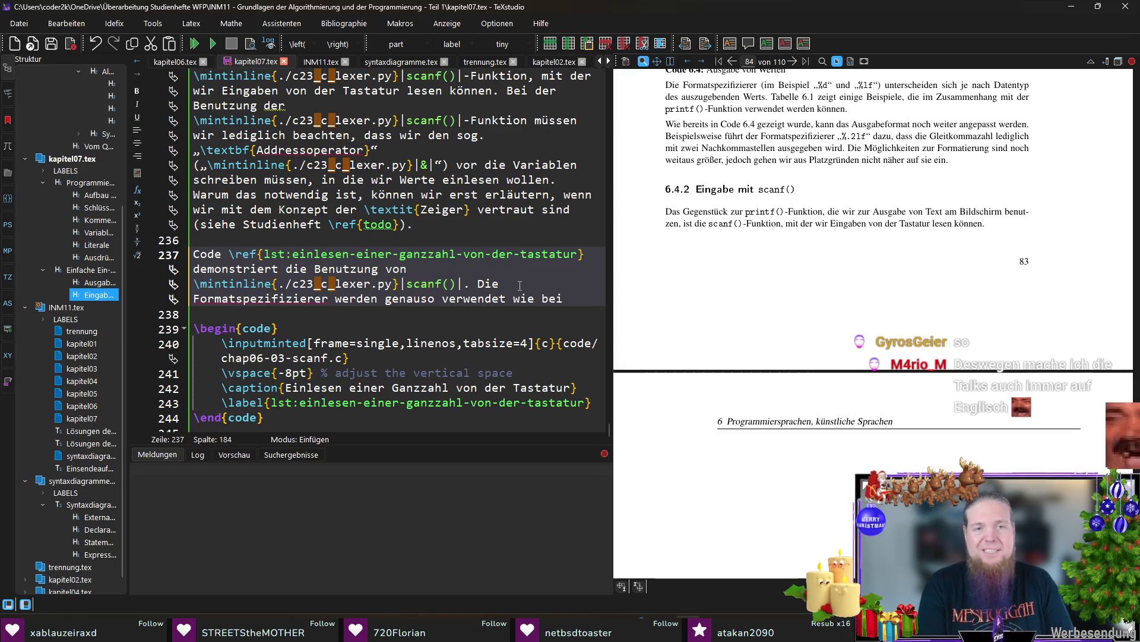
type("\\mint")
key("Return")
type("printf")
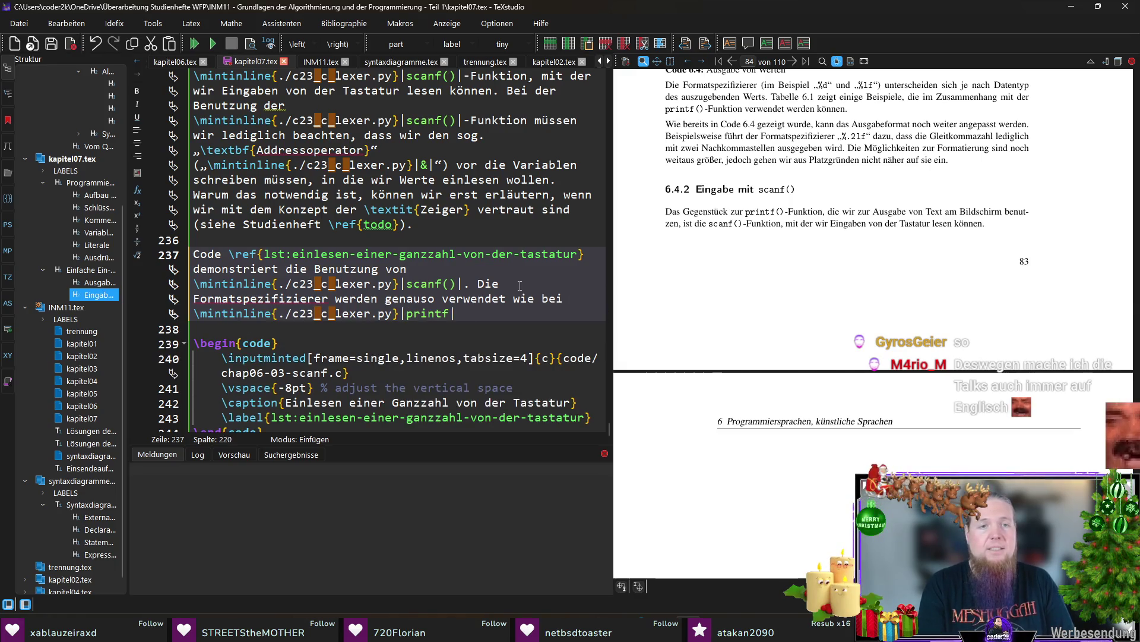
type("()|.")
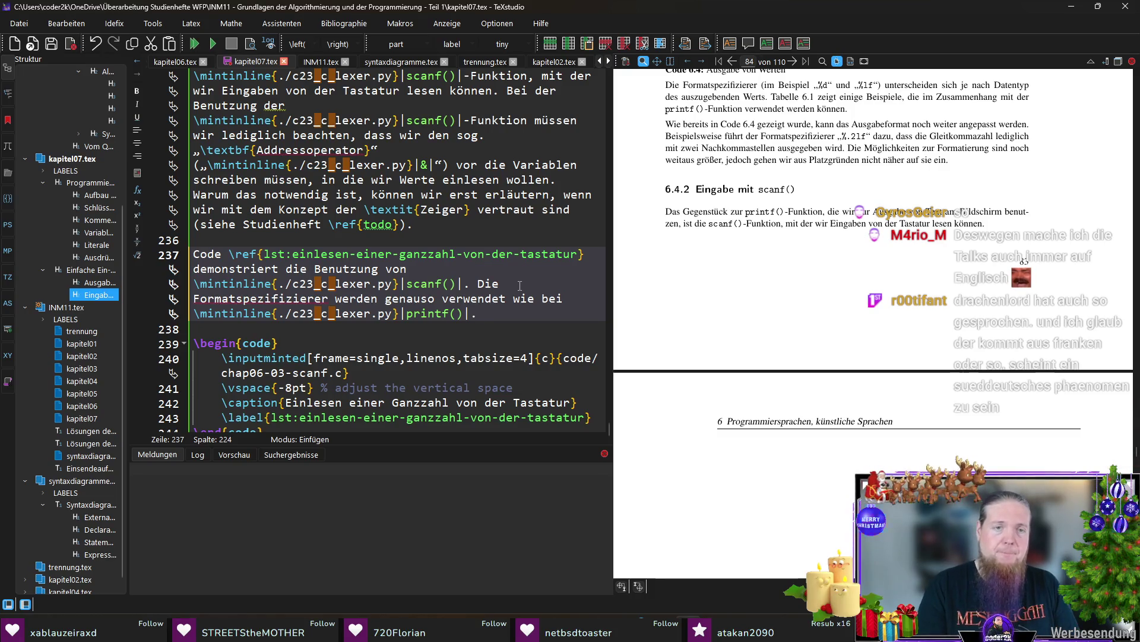
type(" Beachten SIe")
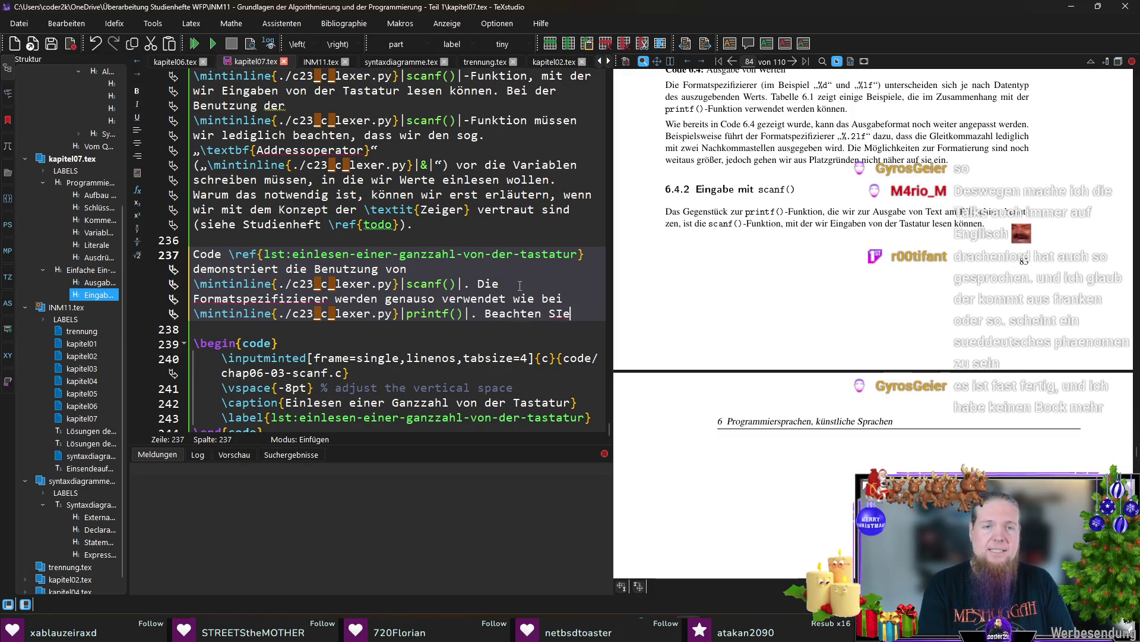
key("BackSpace")
key("BackSpace")
type("ie,")
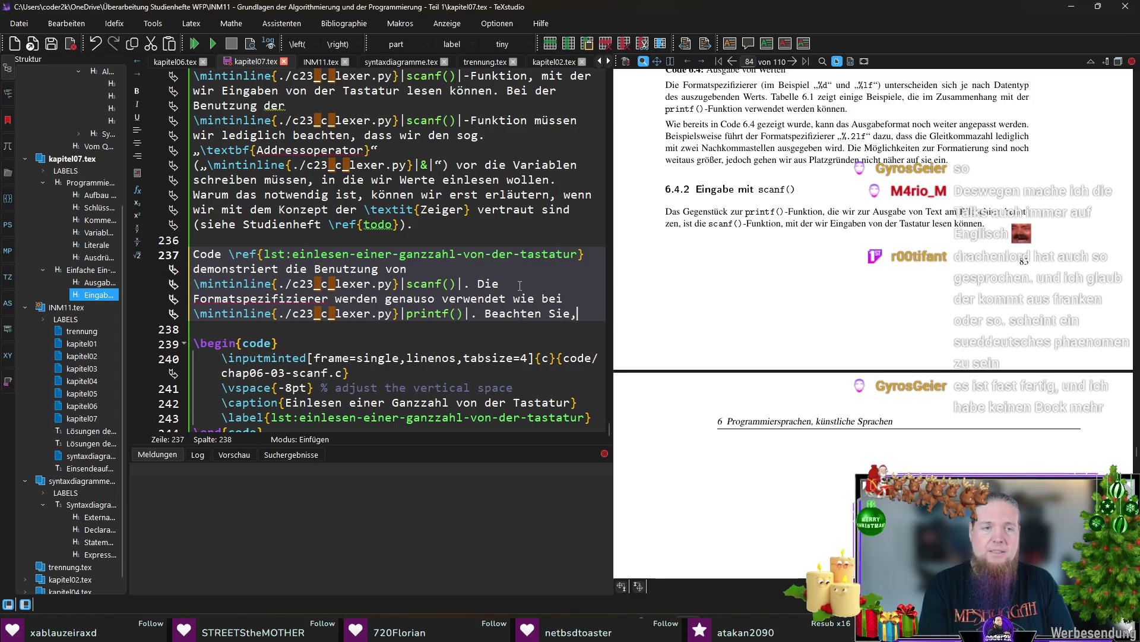
type(" dass")
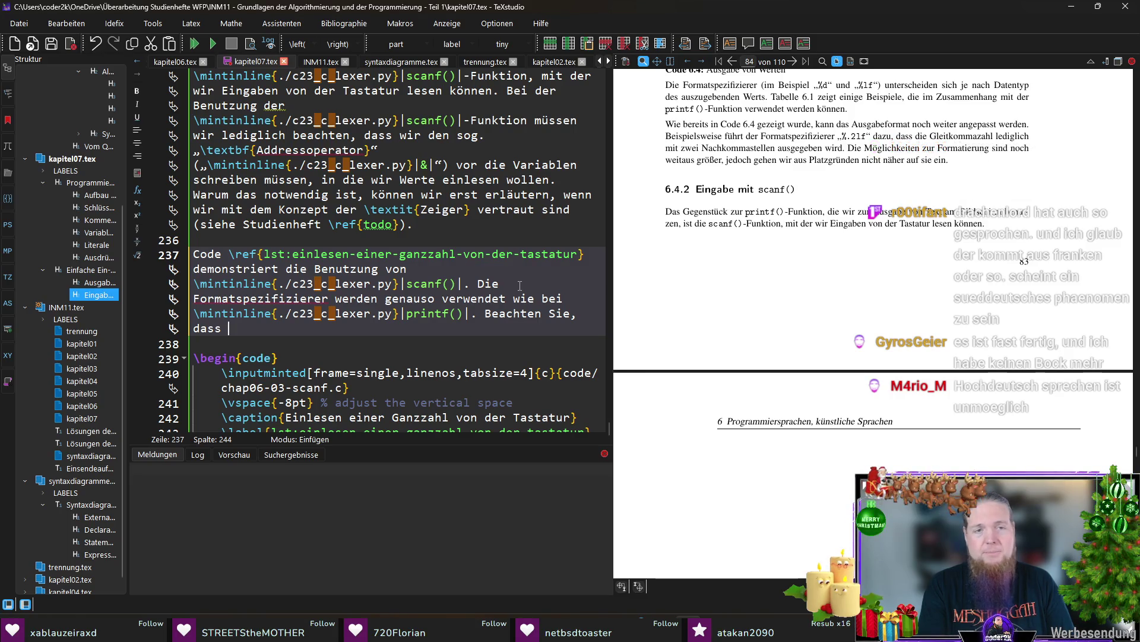
type("wir jedoch „")
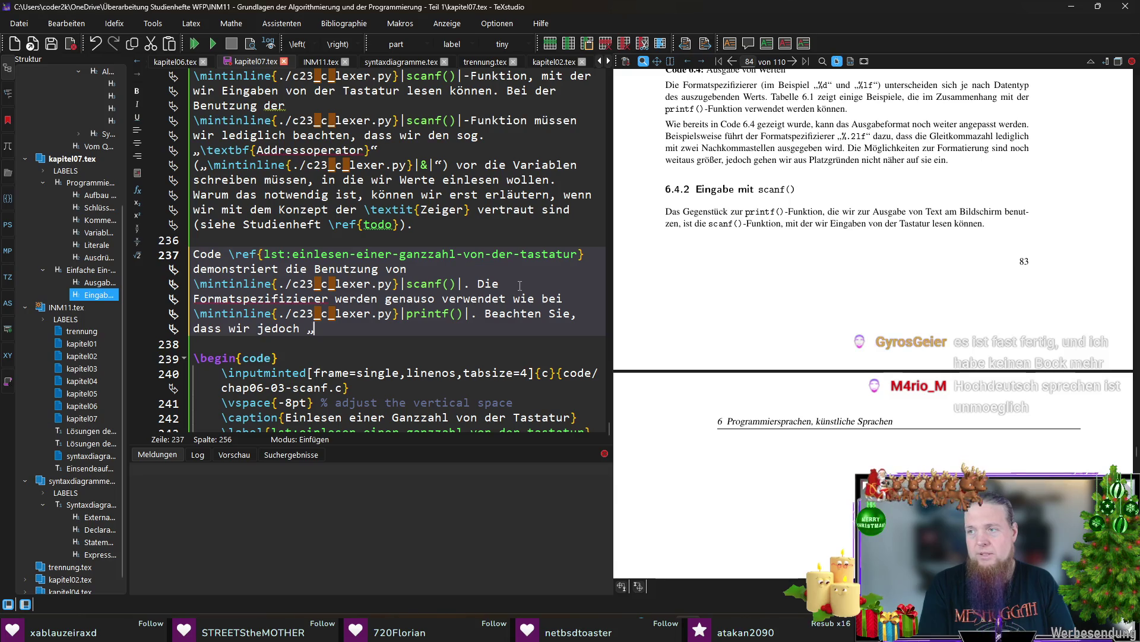
type("\texttt{")
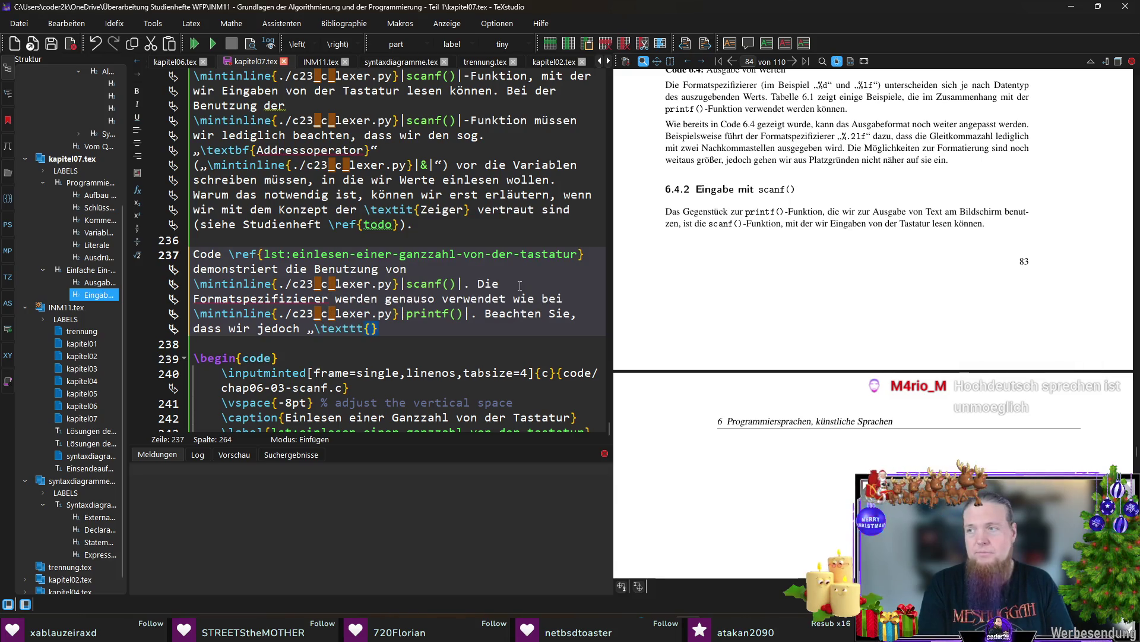
type("\\")
type("%")
Note with inline code that &age must be written, not plain age
key("BackSpace")
key("BackSpace")
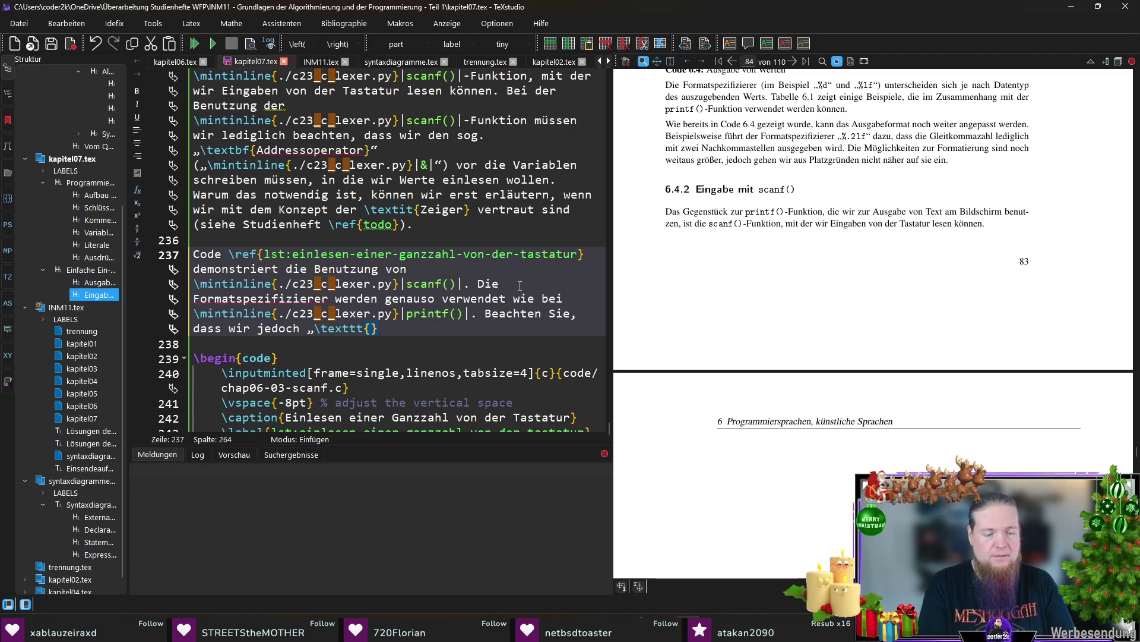
type("\\&")
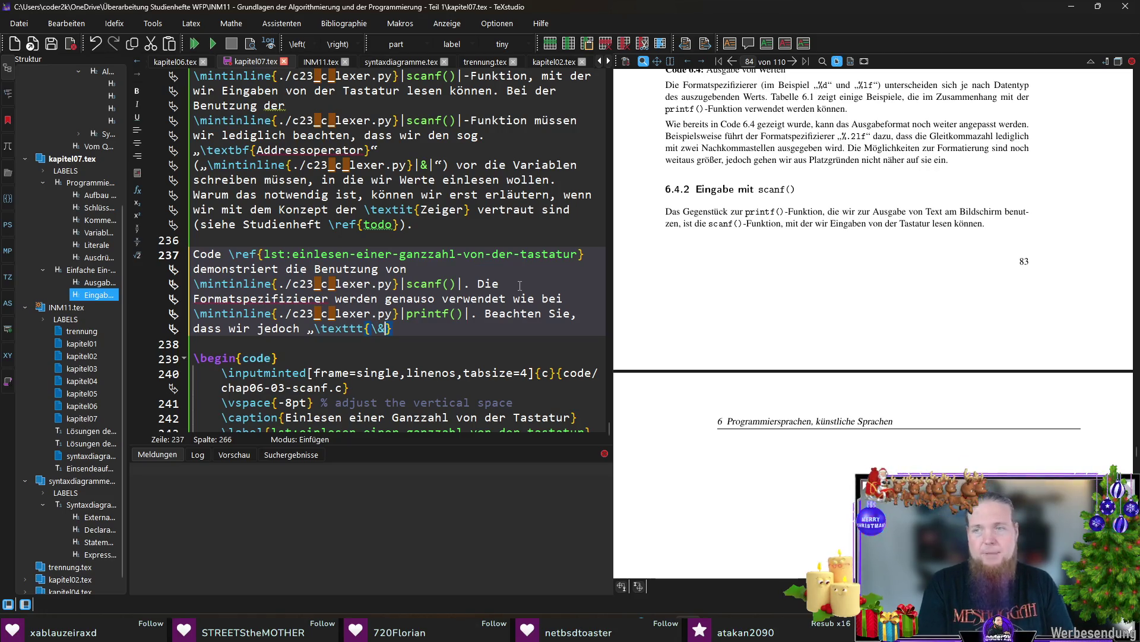
type("age}")
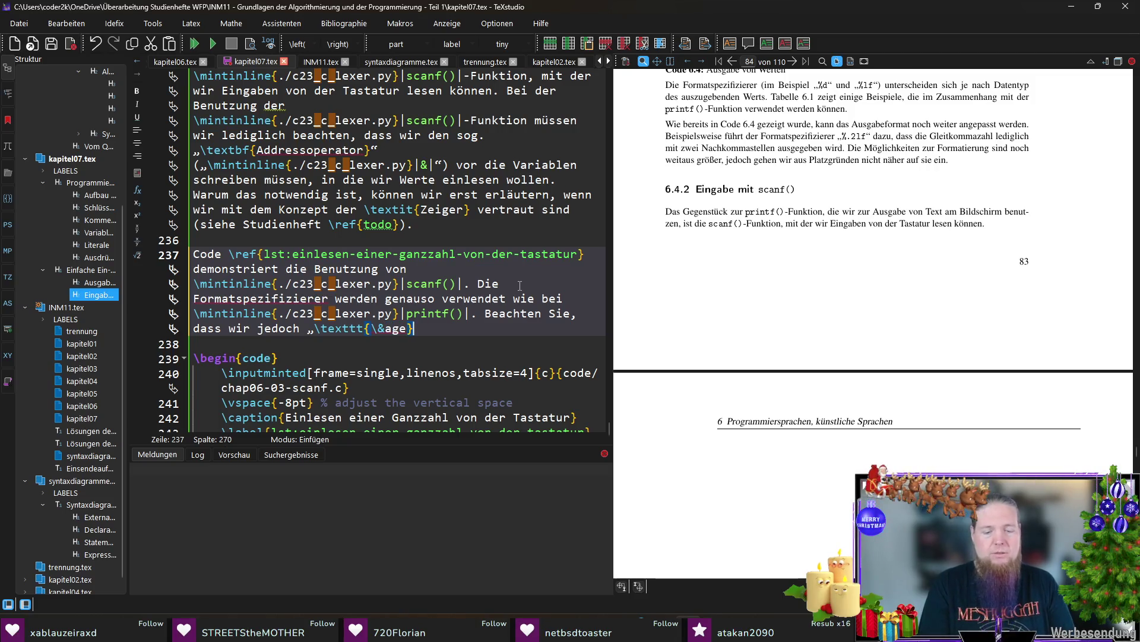
key("BackSpace")
key("BackSpace")
key("BackSpace")
key("BackSpace")
key("BackSpace")
key("BackSpace")
type("\\mintinline{./c23_c_lexer.py}|")
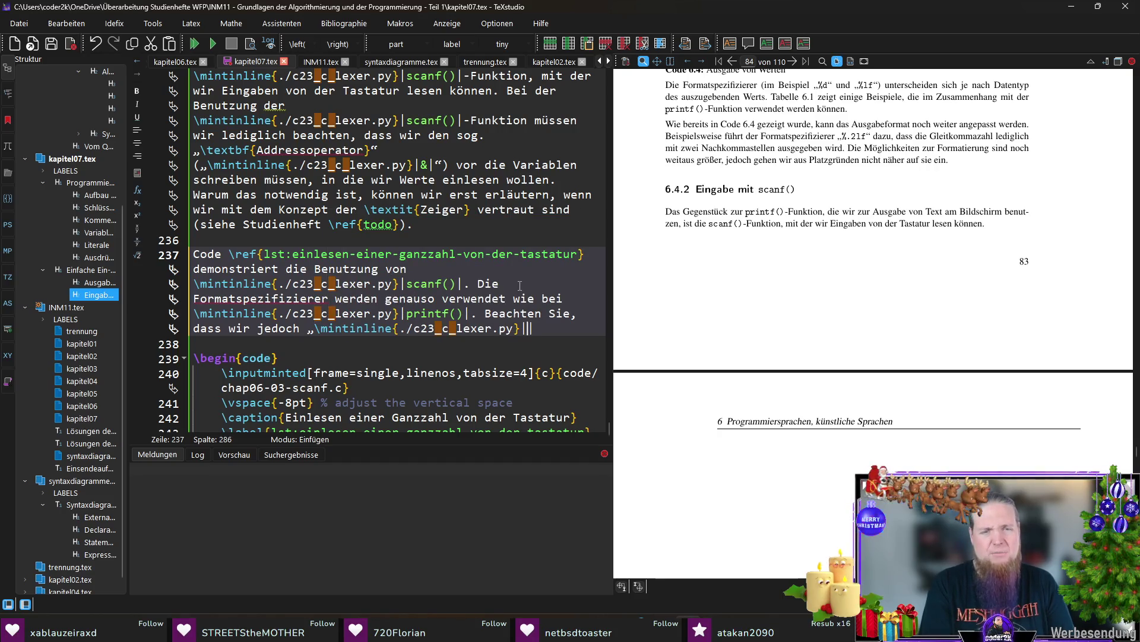
type("&age|“ schreiben müssen –")
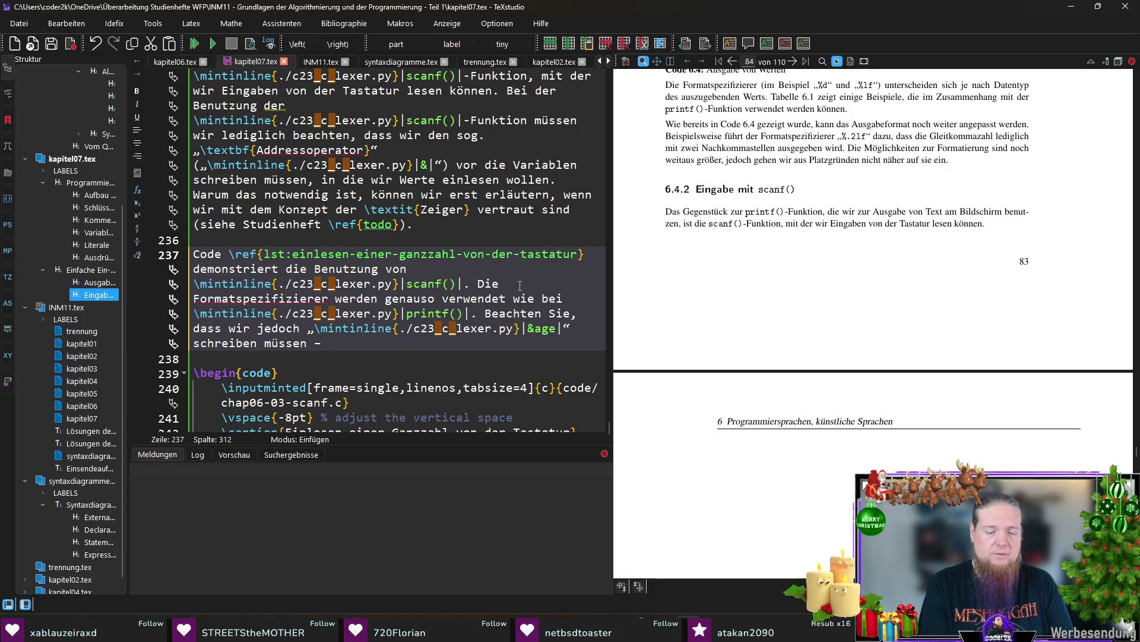
type("„")
type("\\mint")
key("Return")
type("age|“")
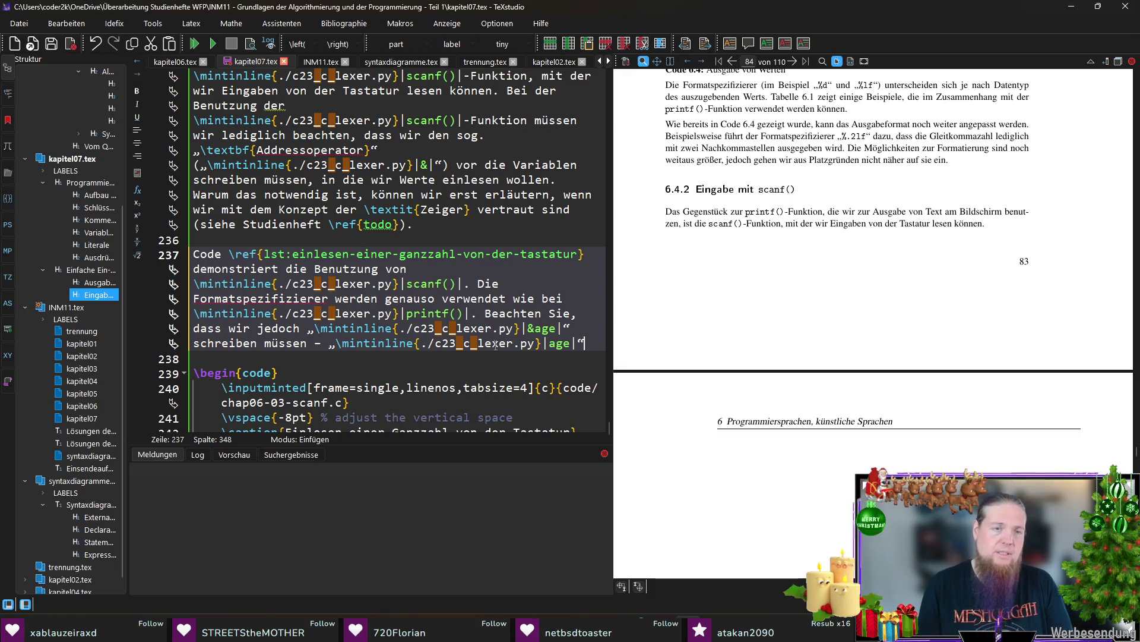
Add that age alone (ohne &) would be wrong and compile to the PDF preview
left_click(323, 343)
type("nur")
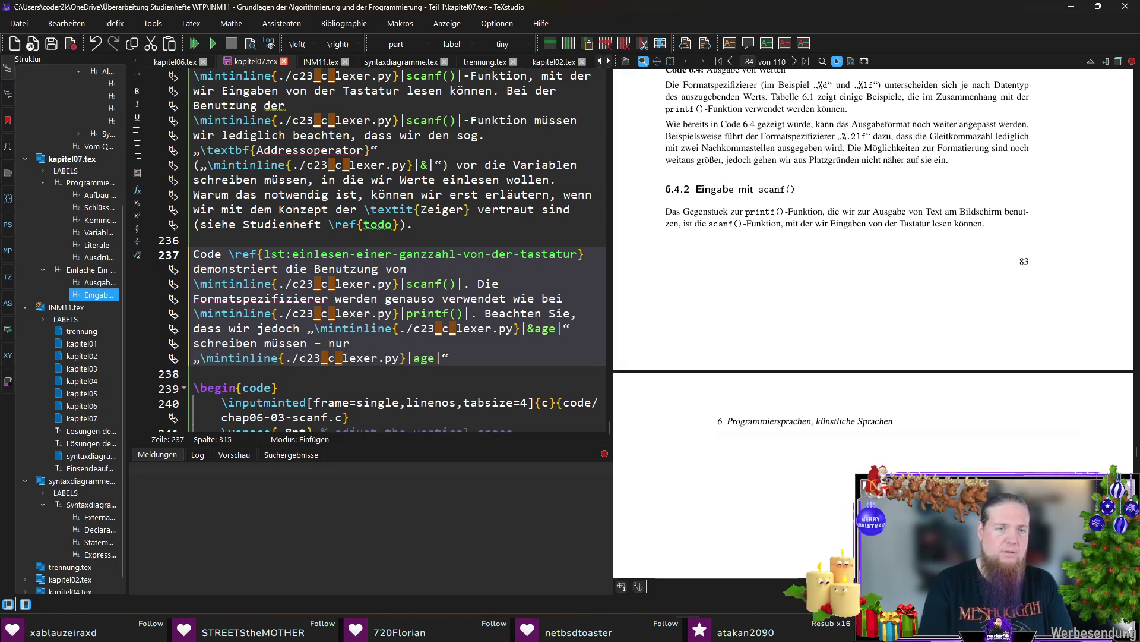
key("End")
type("(ohne")
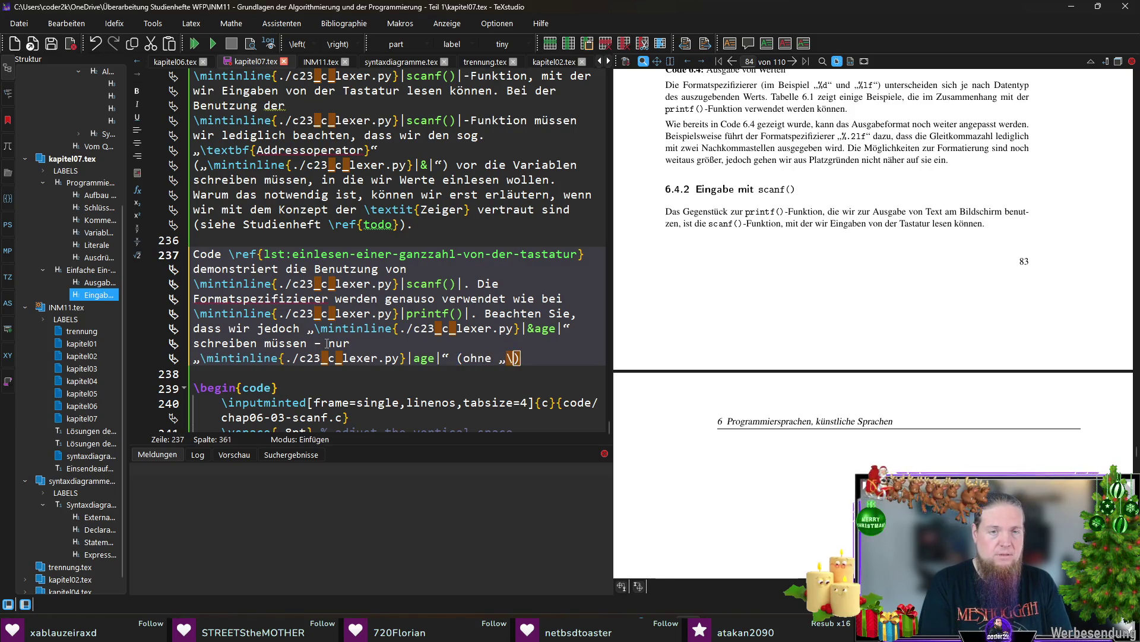
type("mintinline{./c23_c_lexer.py}|")
type("&|")
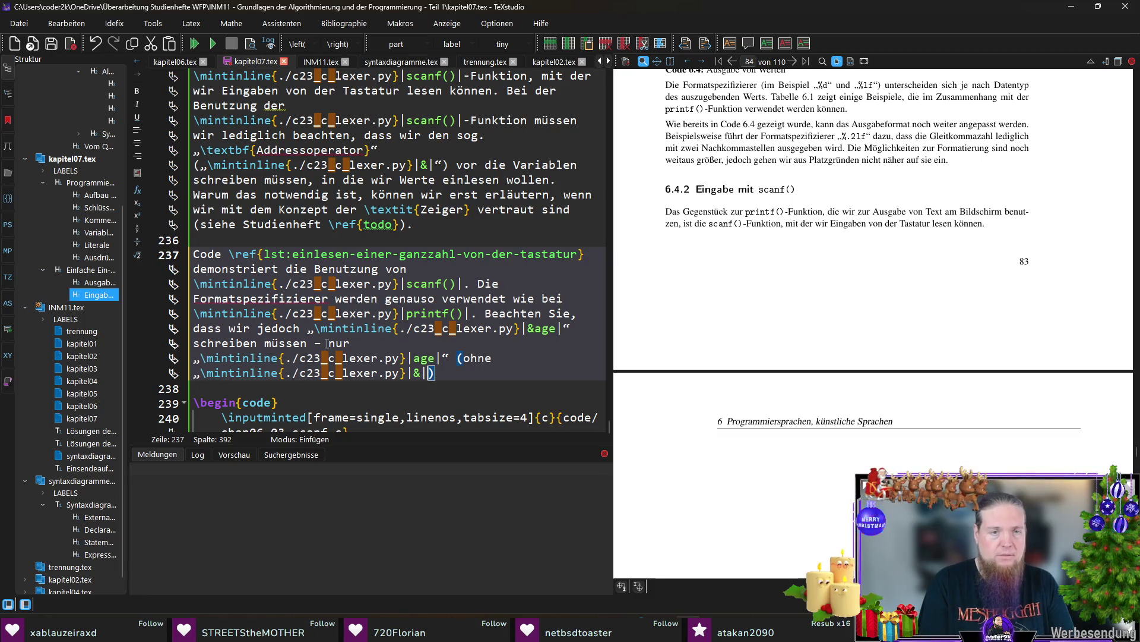
type("“")
key("Right")
type("w#r")
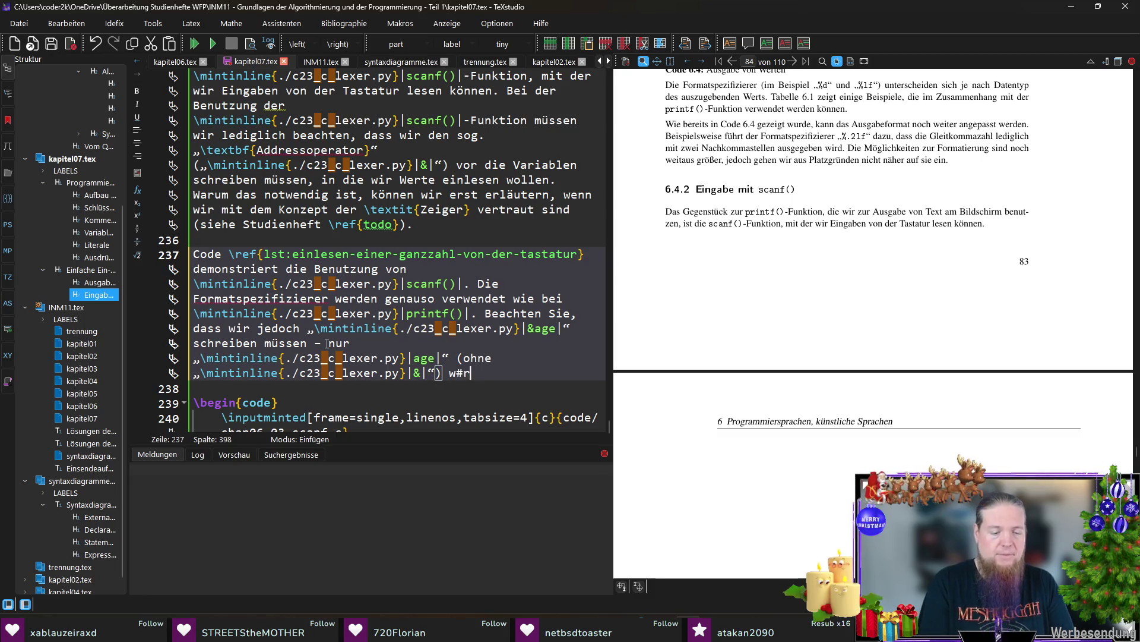
key("BackSpace")
key("BackSpace")
type("äre fehlerhaft.")
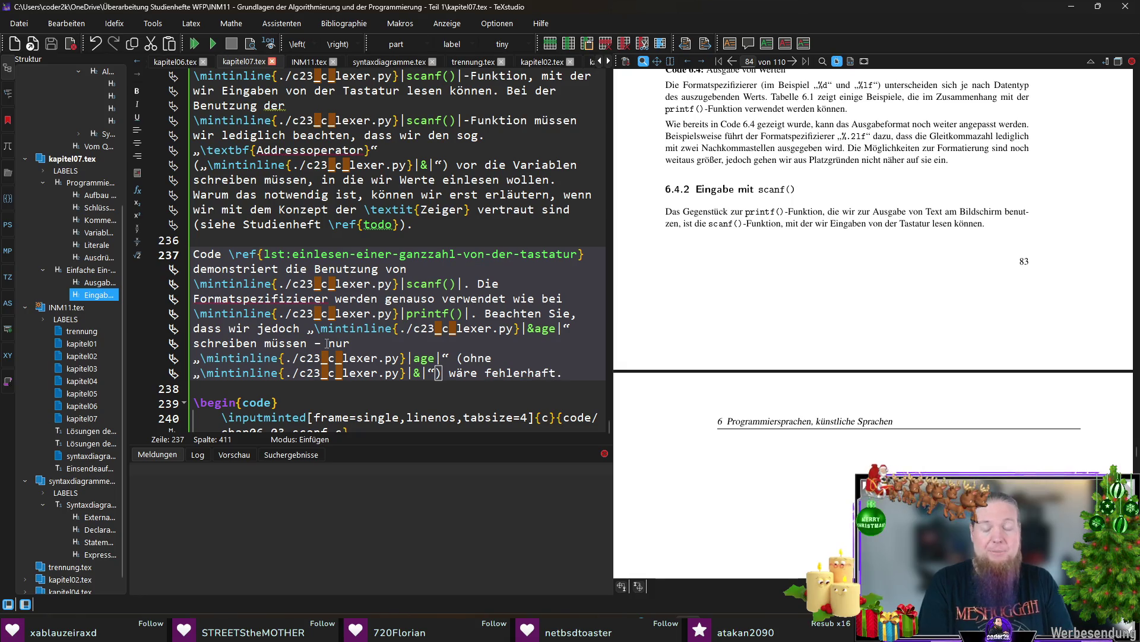
key("F5")
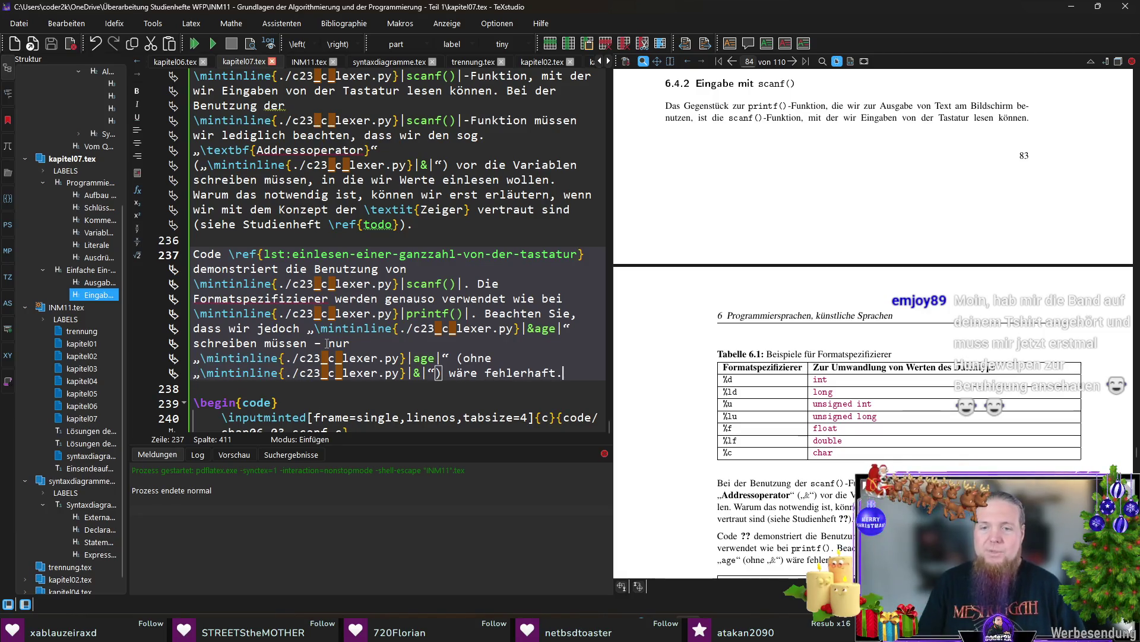
scroll(529, 373, "down", 2)
Recompile with F5 so the preview shows the scanf paragraph above the Code 6.5 listing
key("F5")
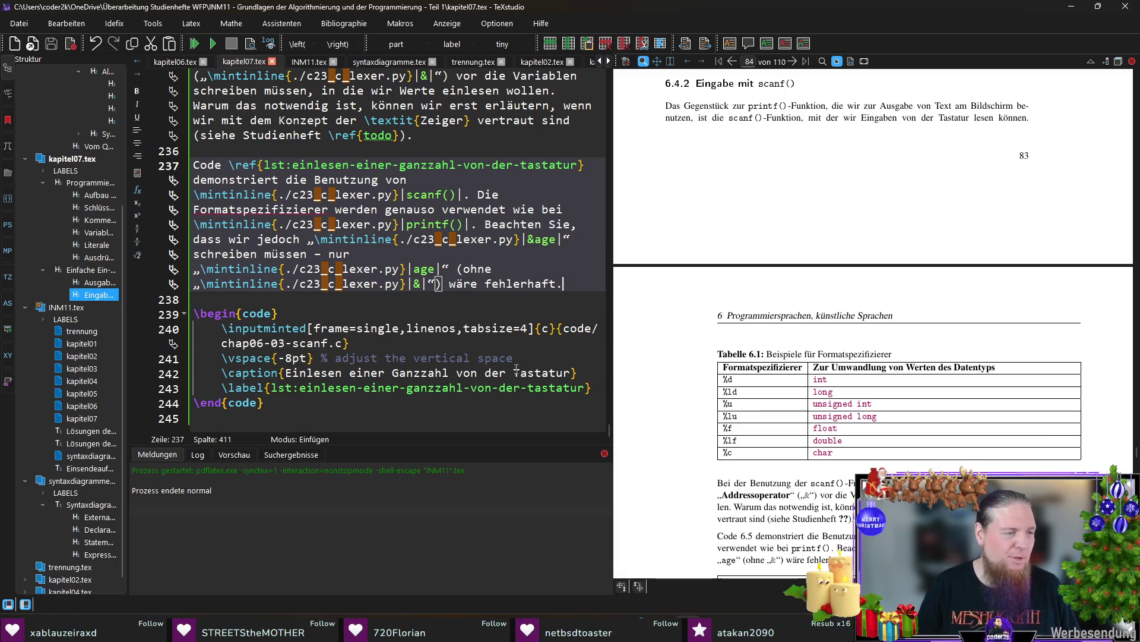
scroll(927, 391, "down", 2)
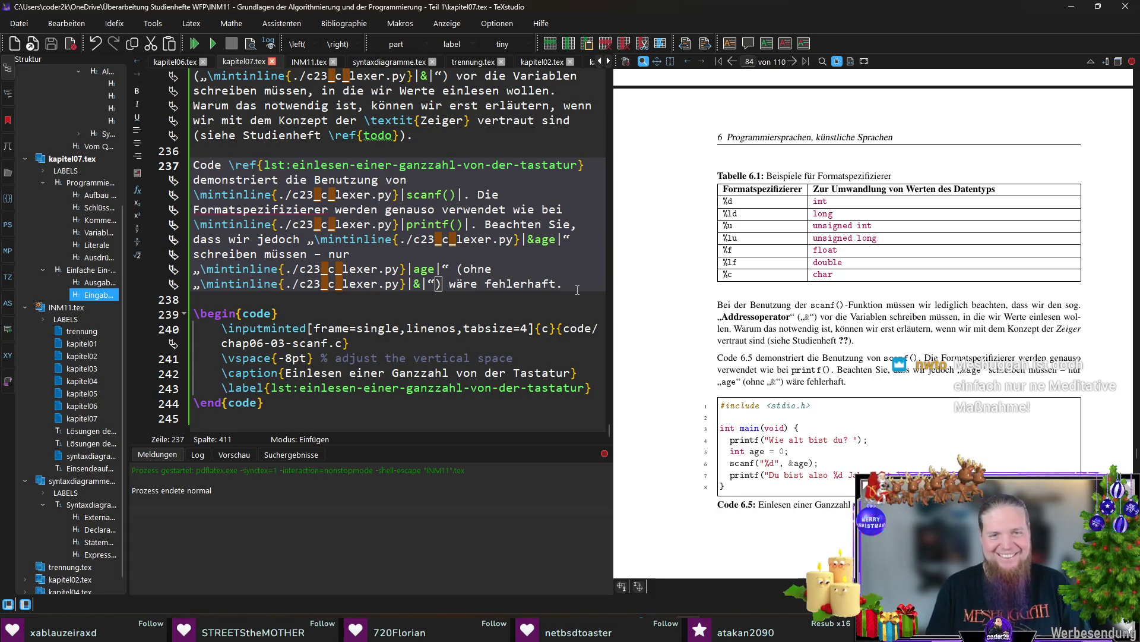
left_click(342, 418)
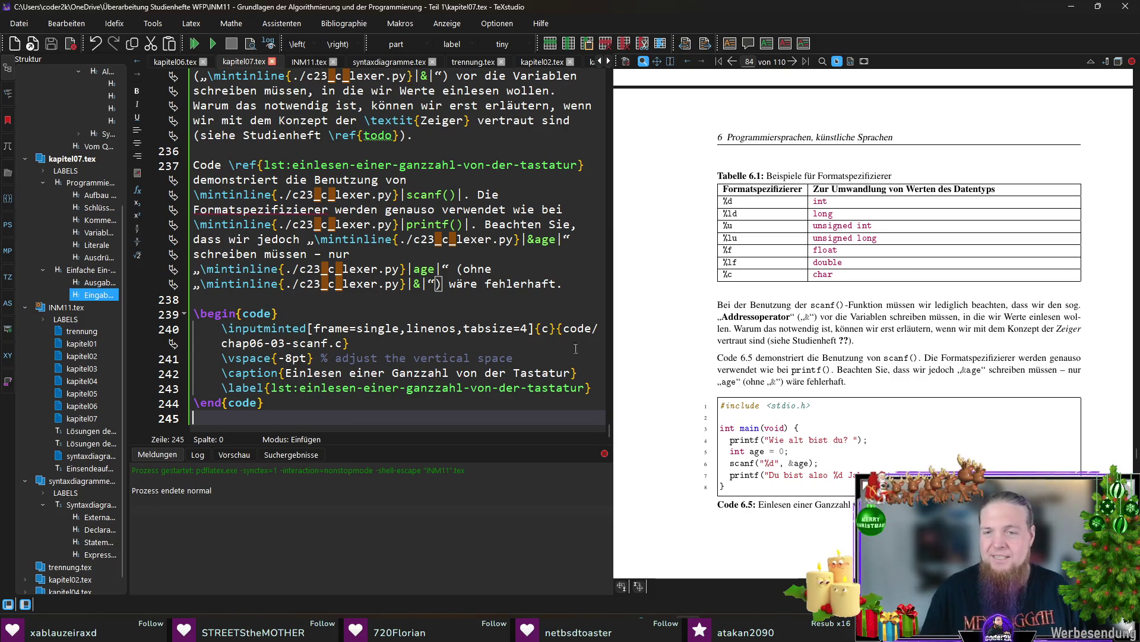
scroll(836, 387, "down", 4)
scroll(836, 388, "down", 1)
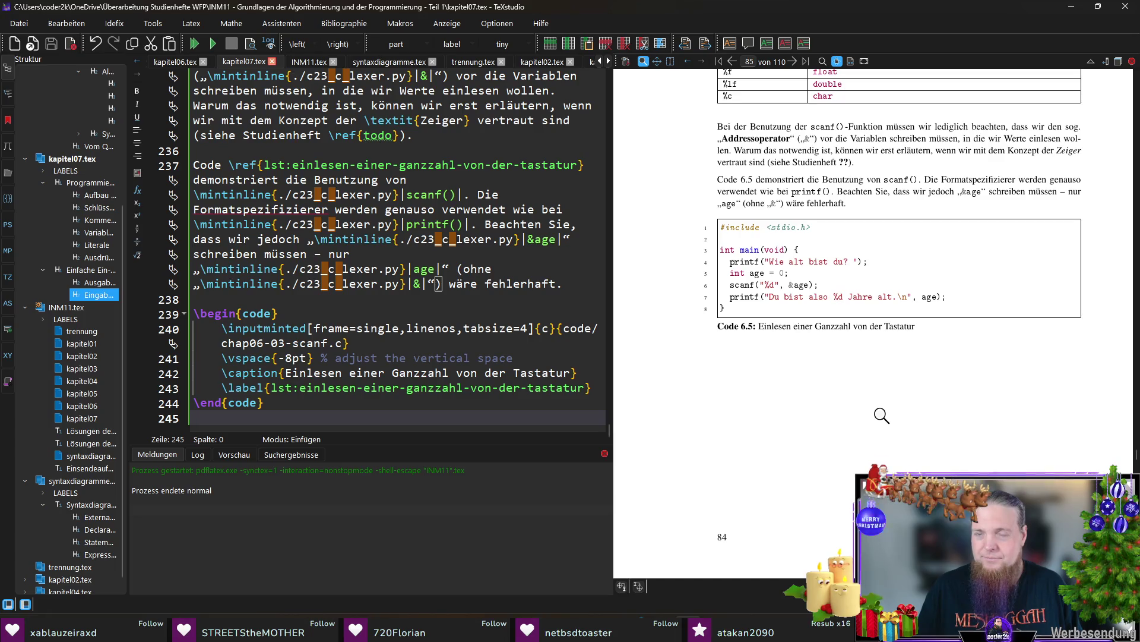